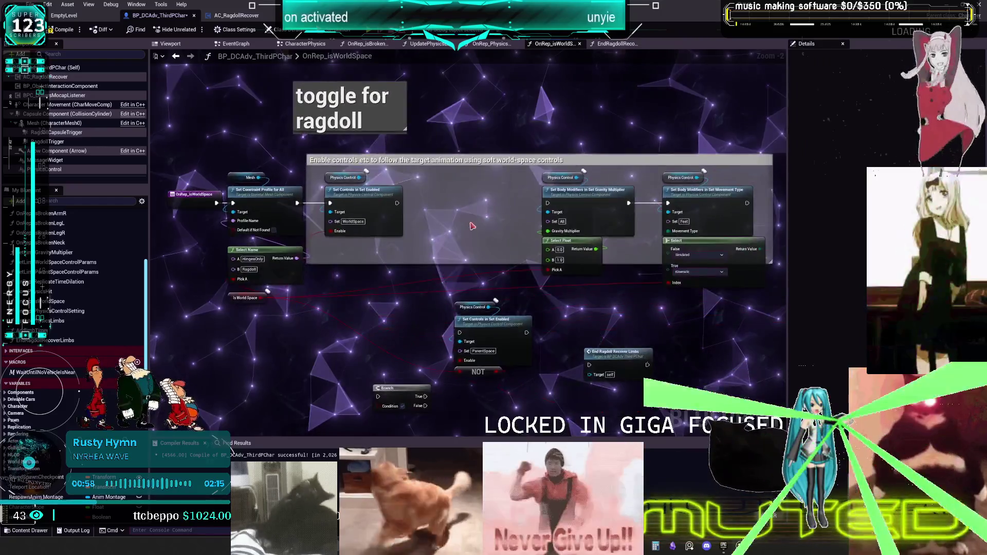
Move the End Ragdoll Recover Limbs node aside and jump to isRagdolling's use in CharacterPhysics
scroll(490, 296, down, 3)
scroll(502, 256, up, 4)
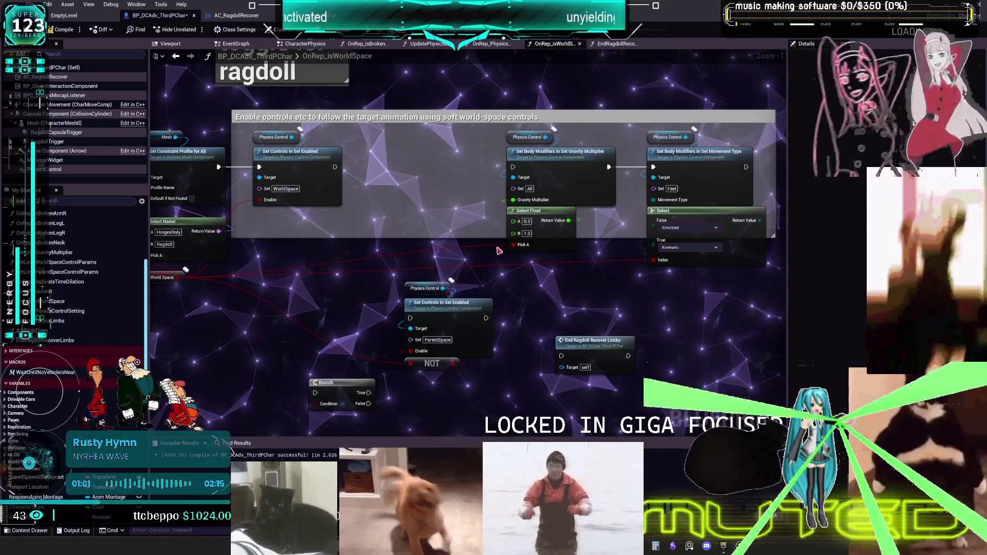
drag(610, 341, 573, 363)
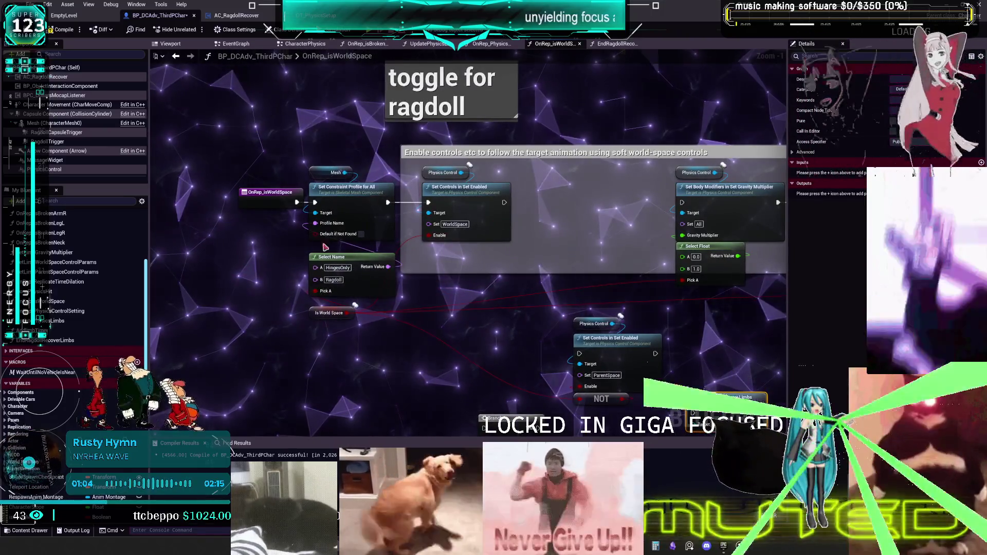
scroll(65, 416, down, 5)
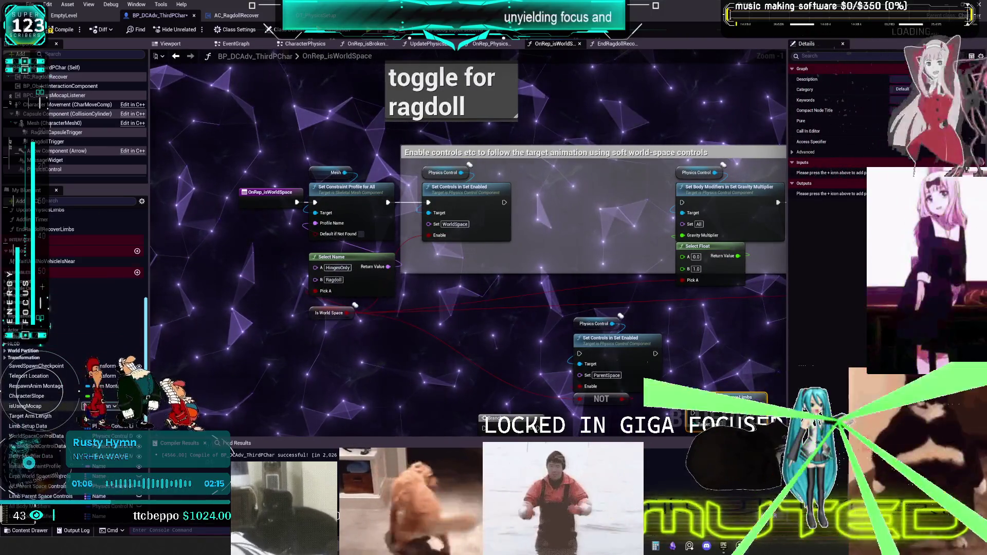
scroll(65, 415, down, 5)
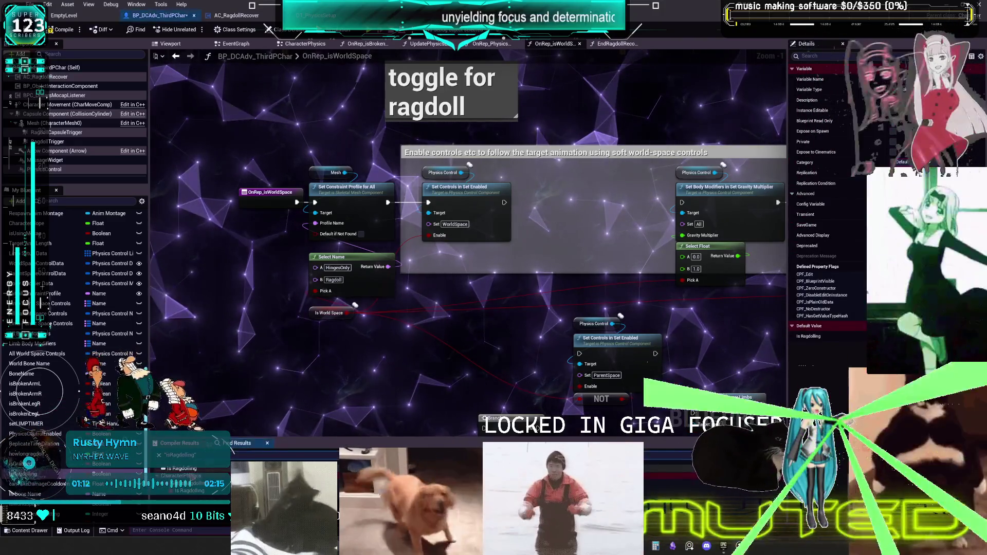
double_click(190, 491)
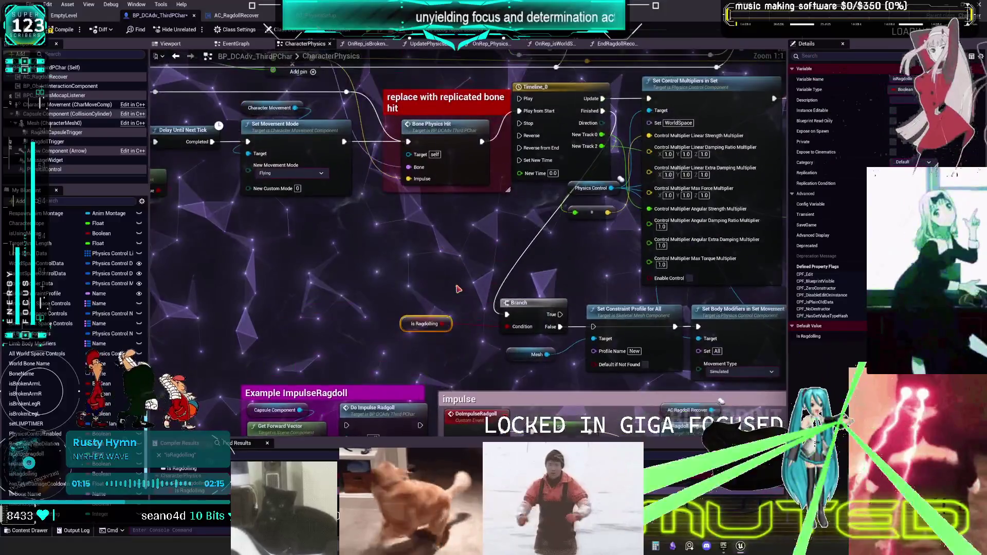
Drop an AC Ragdoll Recover reference beside the Is Ragdolling branch and search 'get rag'
scroll(458, 289, down, 3)
mouse_move(441, 262)
mouse_down()
mouse_move(483, 365)
mouse_move(458, 422)
mouse_move(219, 395)
mouse_up()
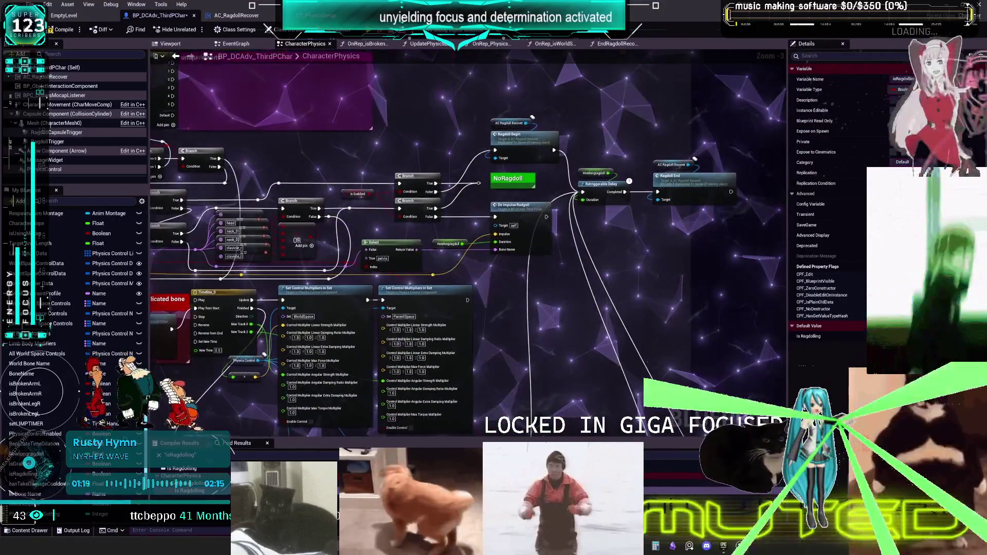
scroll(430, 220, up, 3)
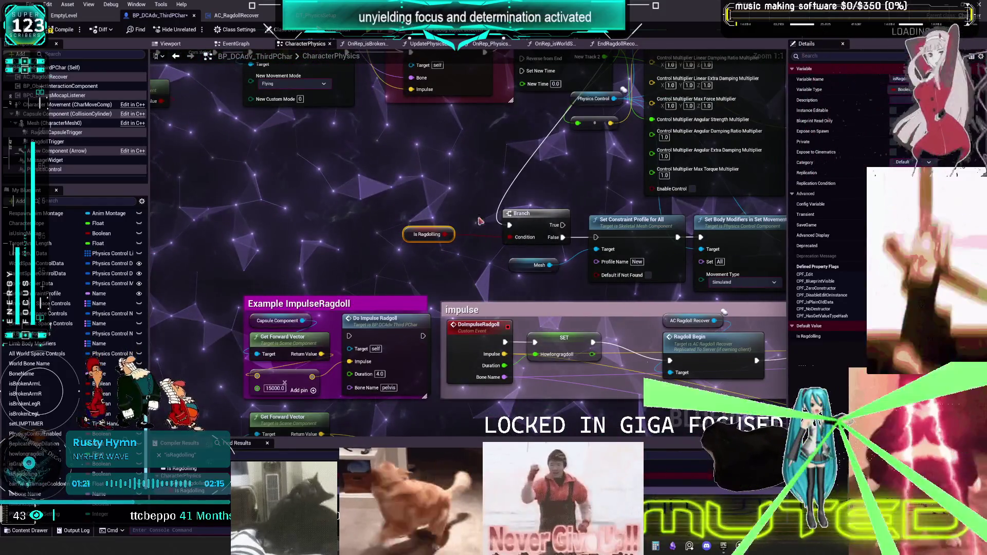
scroll(565, 194, down, 3)
mouse_move(565, 194)
mouse_down()
mouse_move(354, 176)
mouse_move(430, 288)
mouse_move(434, 343)
mouse_move(556, 335)
mouse_up()
scroll(347, 239, up, 3)
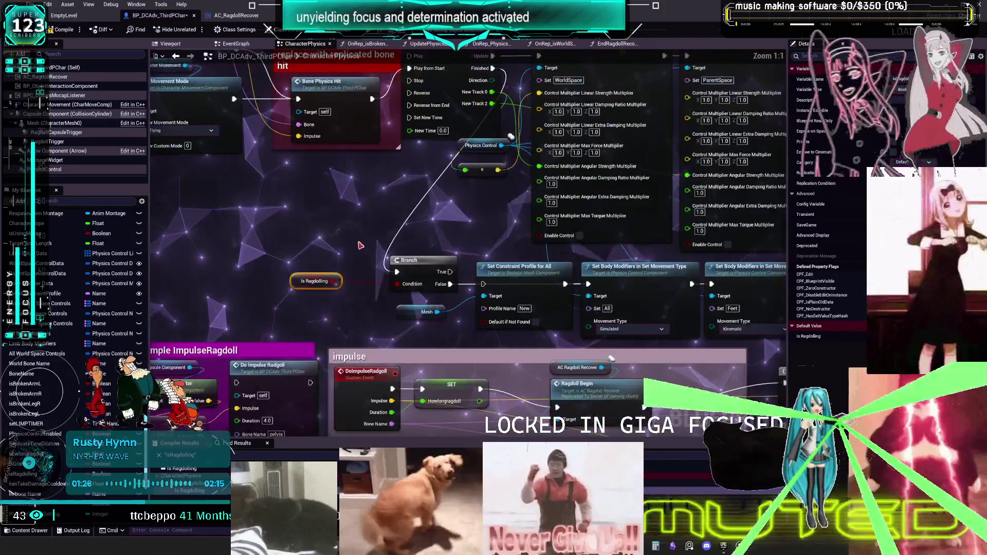
click(346, 240)
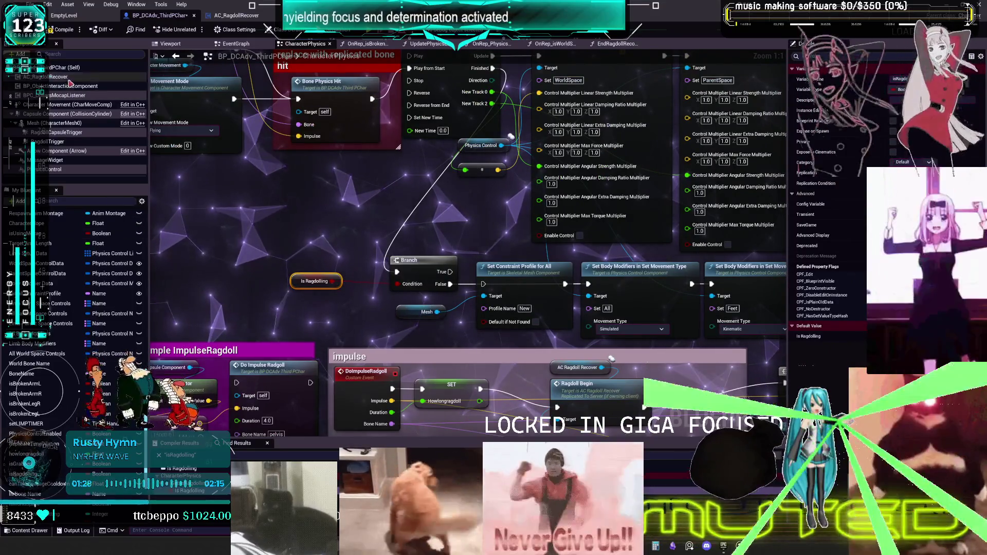
mouse_move(50, 77)
mouse_down()
mouse_move(296, 196)
mouse_move(306, 234)
mouse_up()
text(get ragdo)
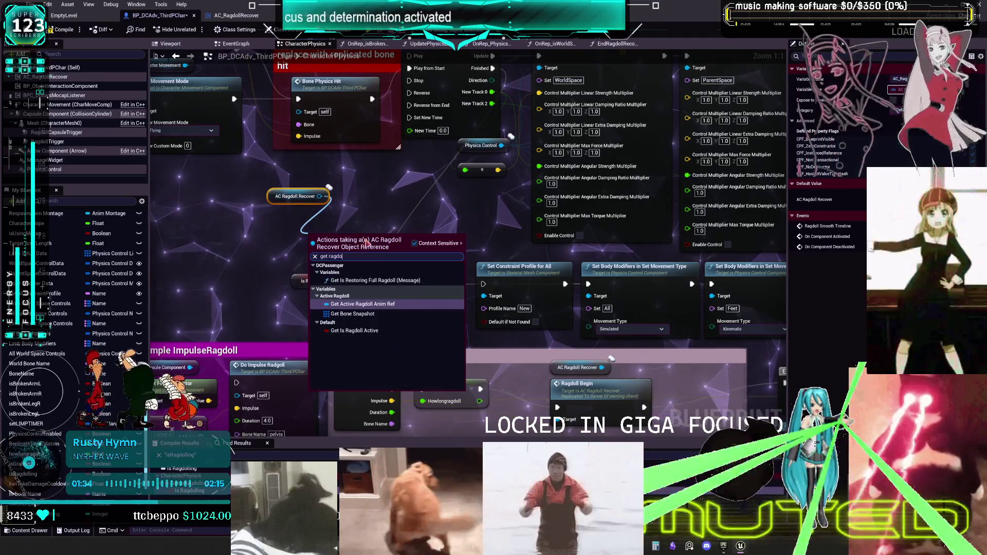
Wire a Get Is Ragdoll Active node from AC Ragdoll Recover into the Branch Condition
click(354, 330)
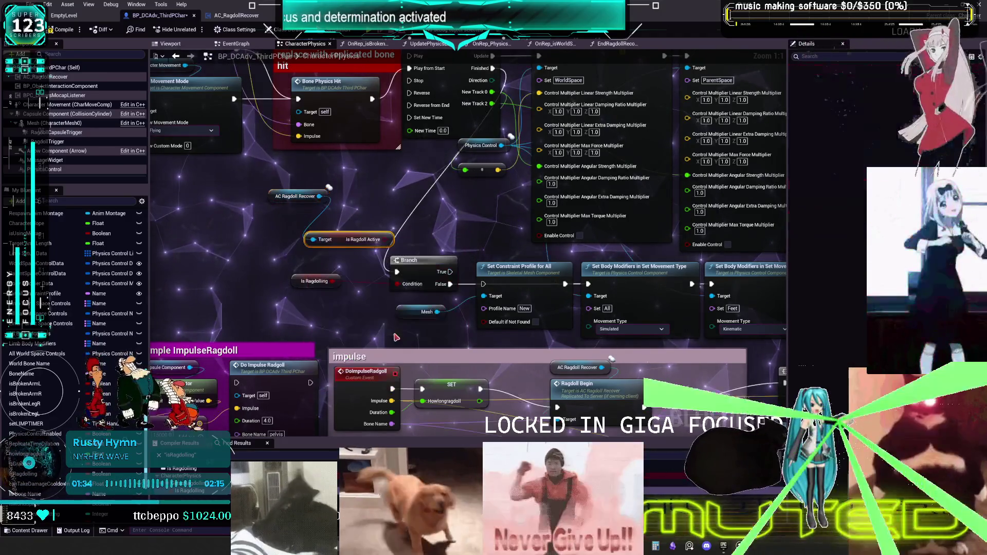
drag(391, 239, 398, 286)
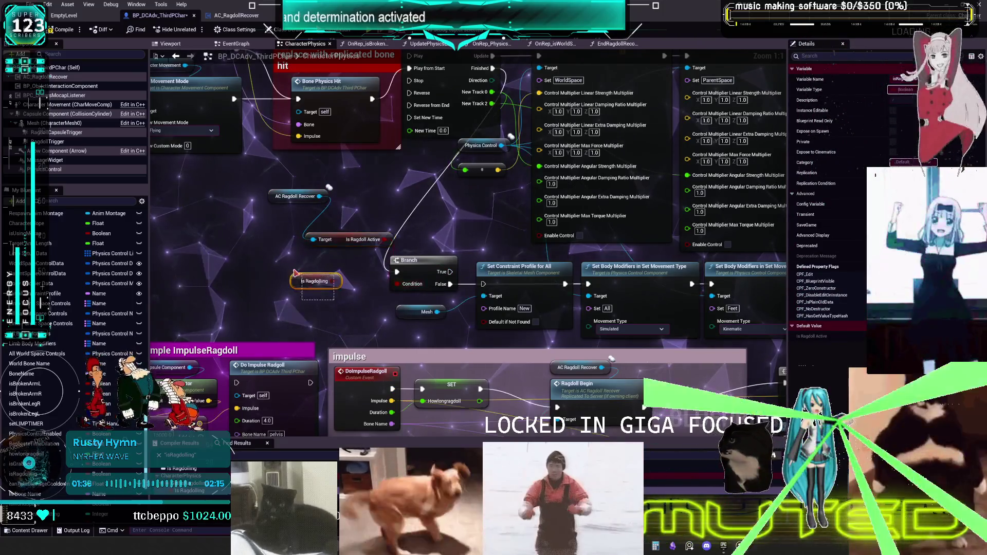
drag(340, 232, 322, 273)
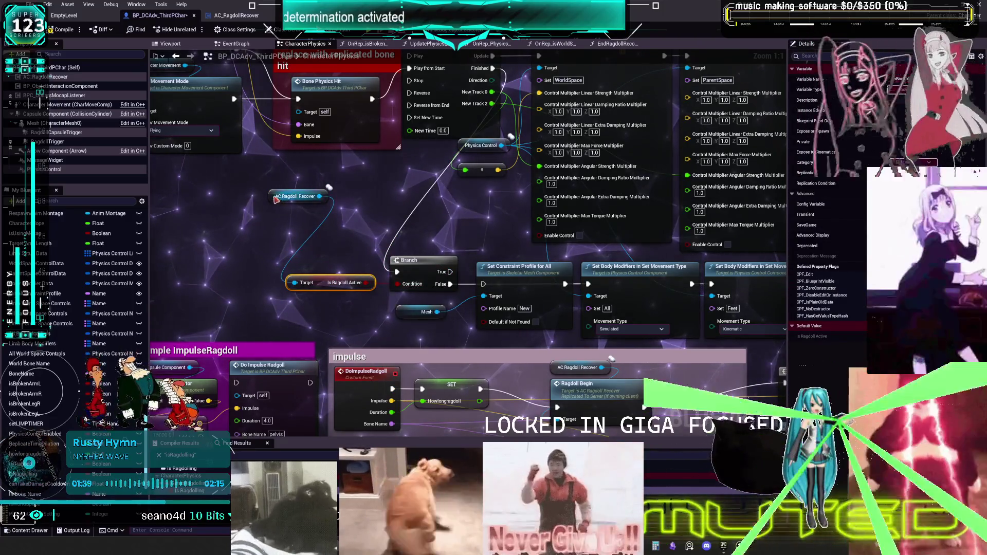
drag(276, 199, 304, 266)
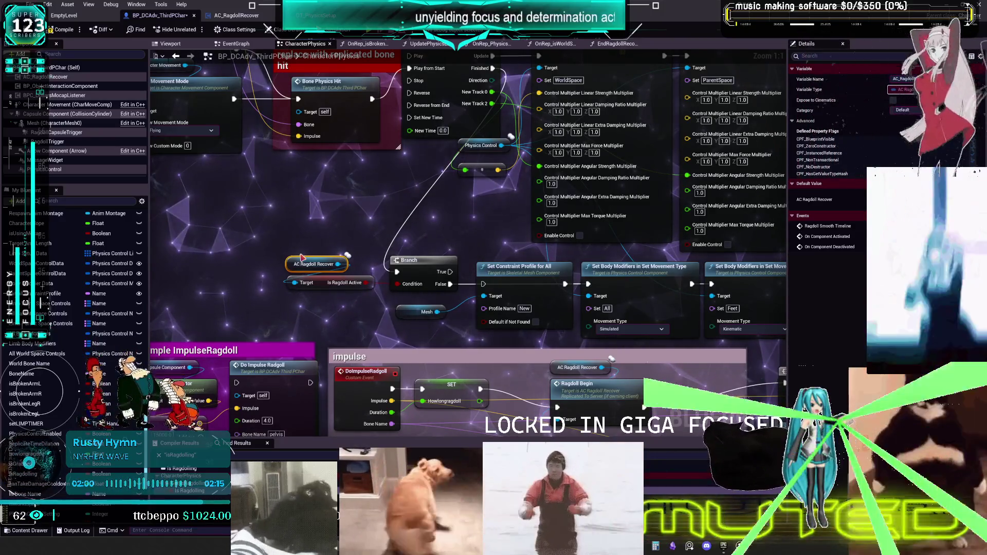
scroll(612, 358, down, 2)
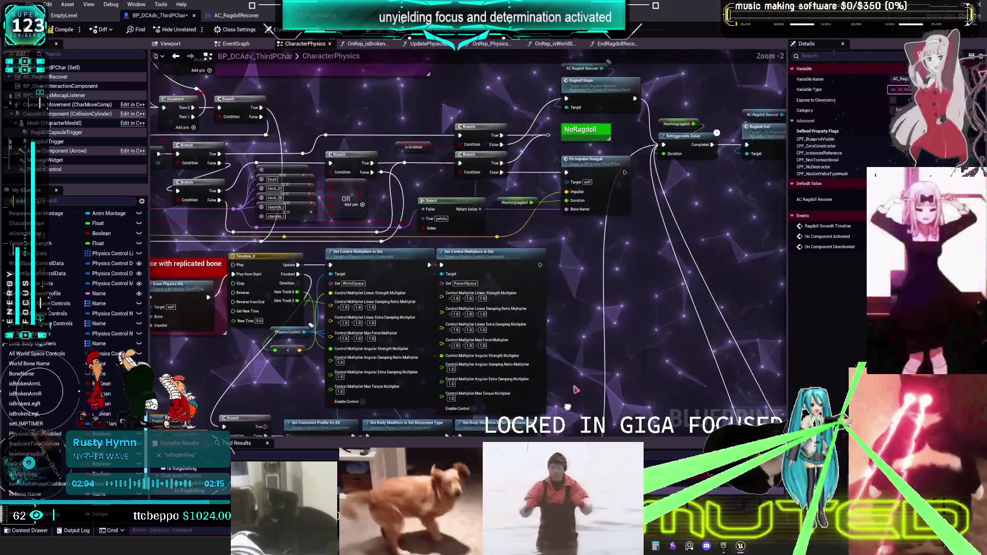
drag(576, 389, 549, 438)
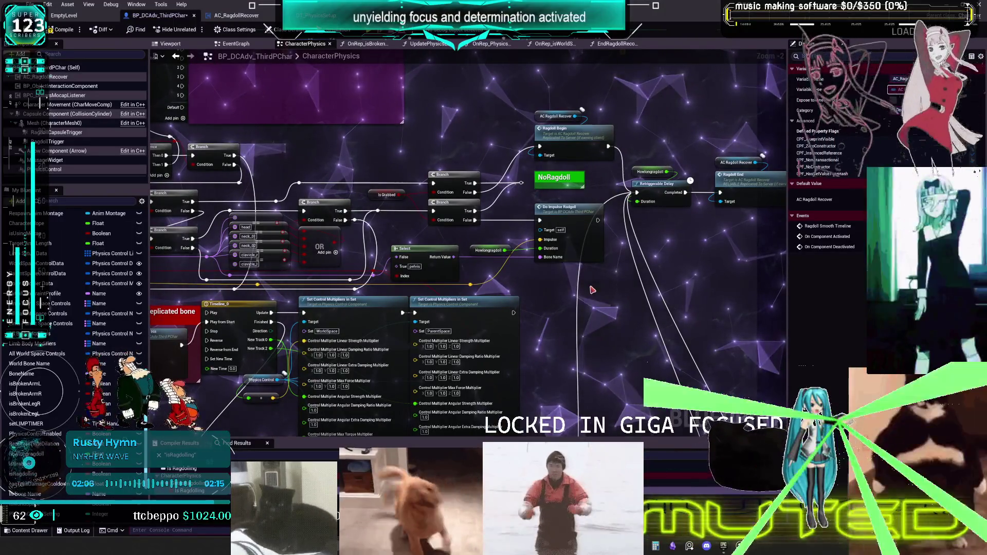
double_click(583, 211)
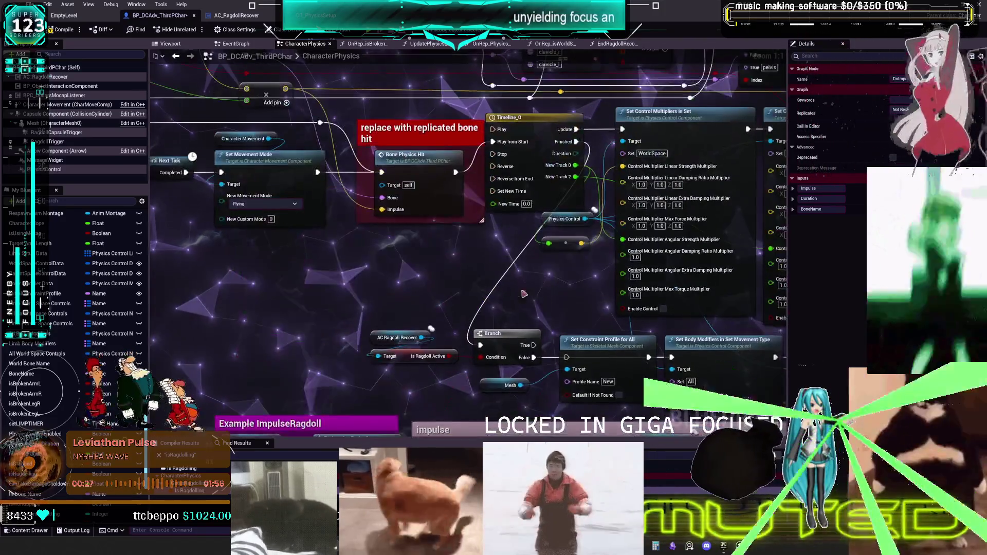
scroll(434, 278, down, 3)
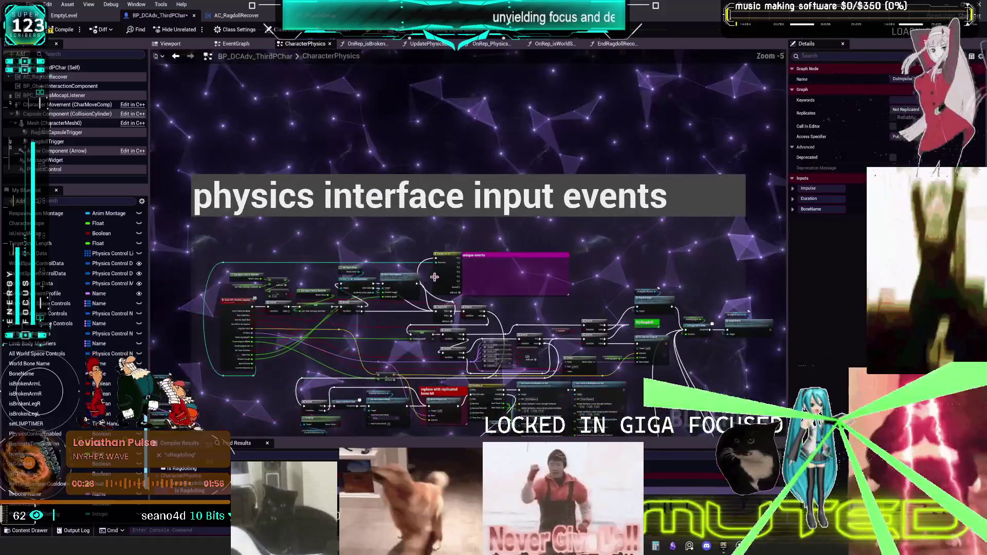
drag(446, 318, 525, 233)
mouse_move(309, 247)
mouse_down()
mouse_move(586, 244)
mouse_move(379, 224)
mouse_up()
scroll(575, 199, up, 3)
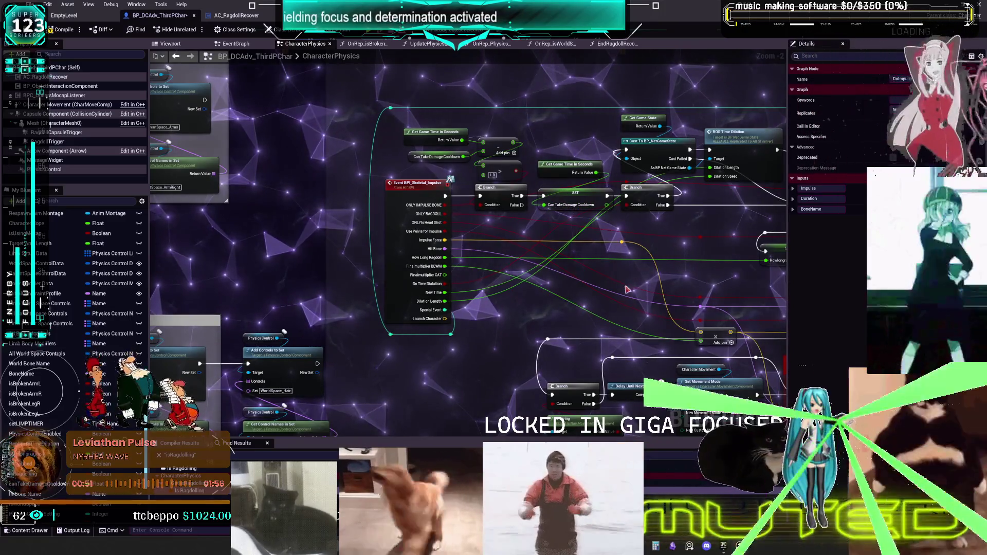
drag(708, 241, 458, 232)
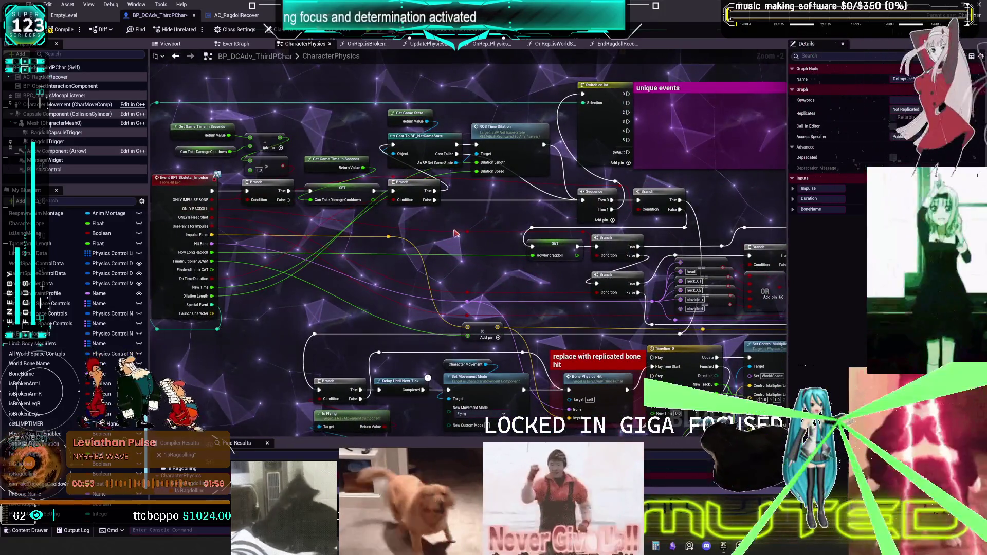
drag(662, 205, 449, 198)
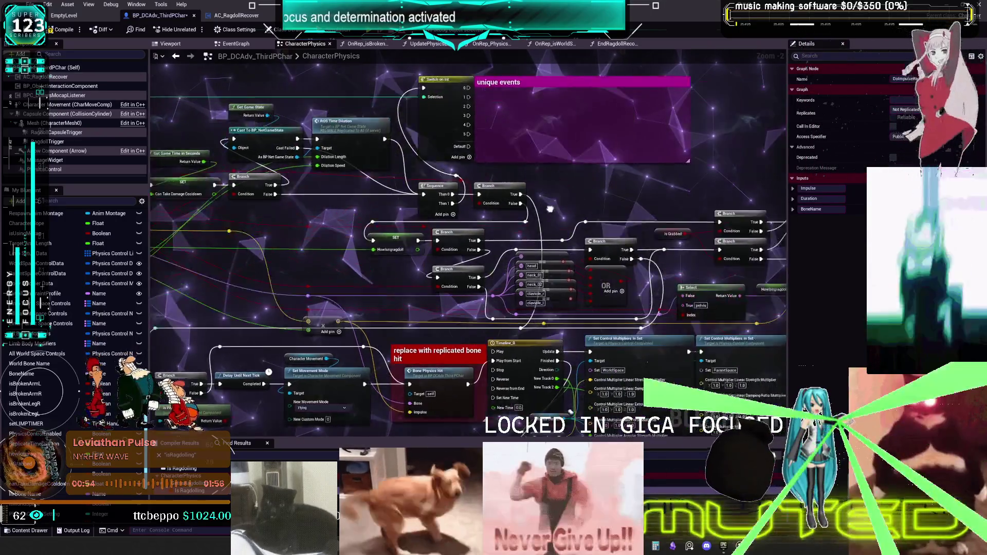
drag(626, 204, 410, 204)
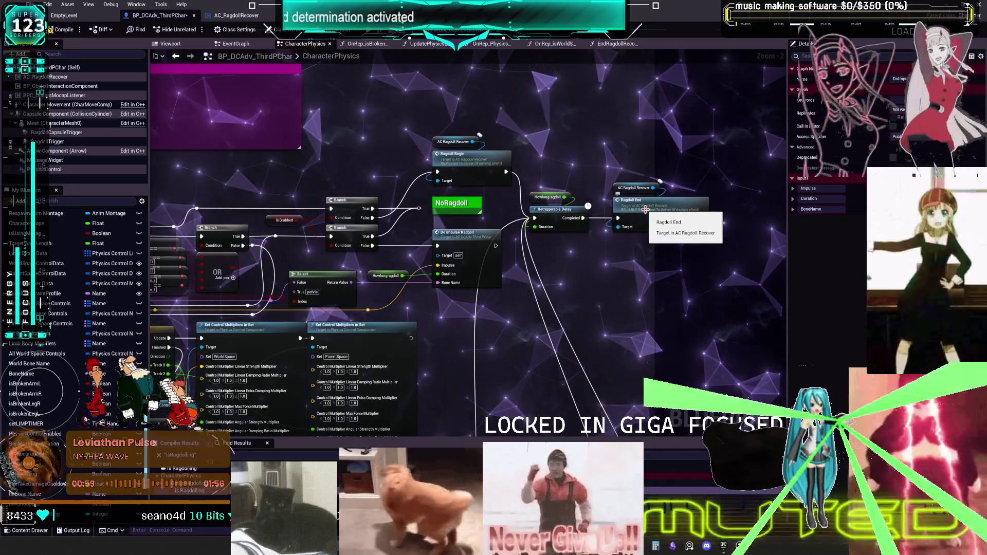
double_click(482, 158)
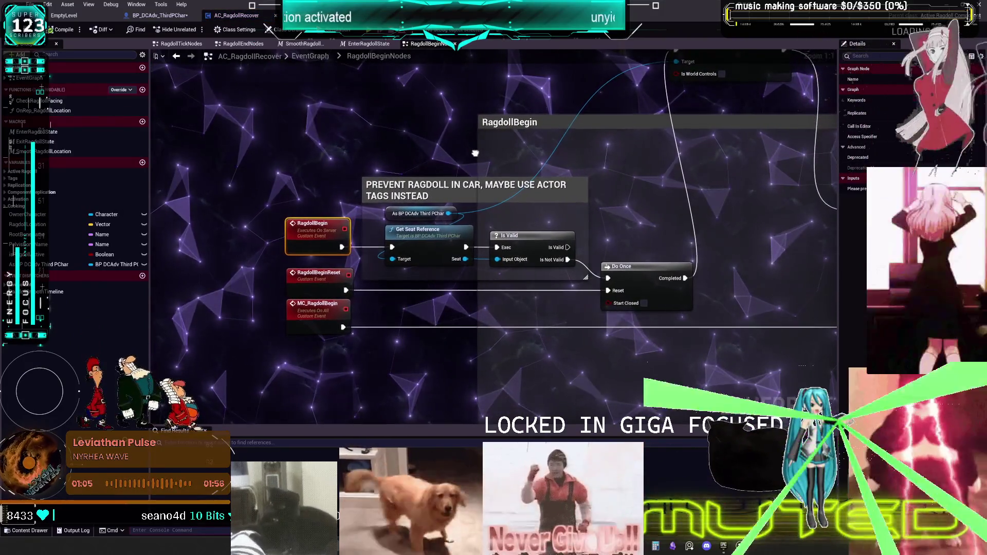
Delete the red collision-fix comment and its collision response node in the RagdollBegin graph
drag(475, 154, 398, 192)
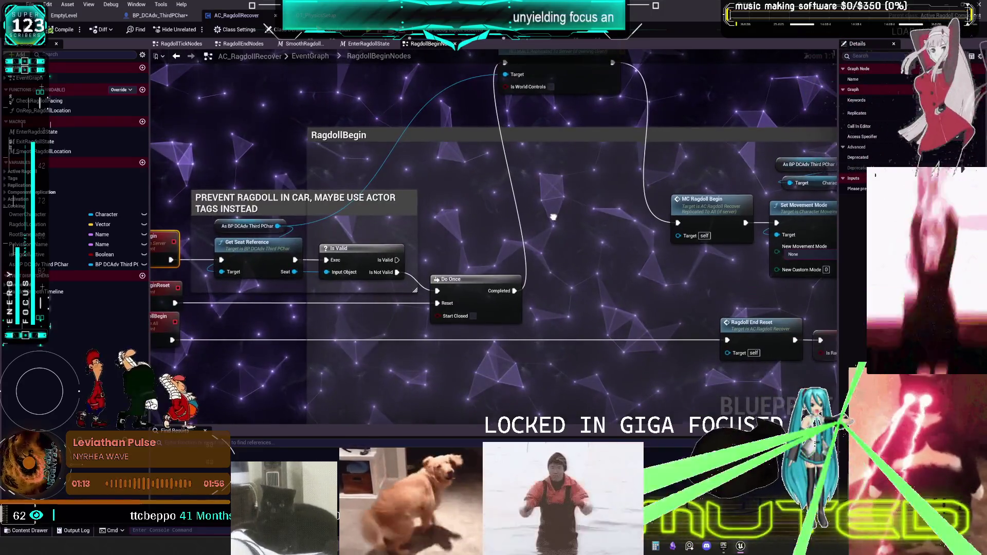
mouse_move(553, 217)
mouse_down()
mouse_move(534, 93)
mouse_move(579, 149)
mouse_up()
drag(728, 231, 377, 218)
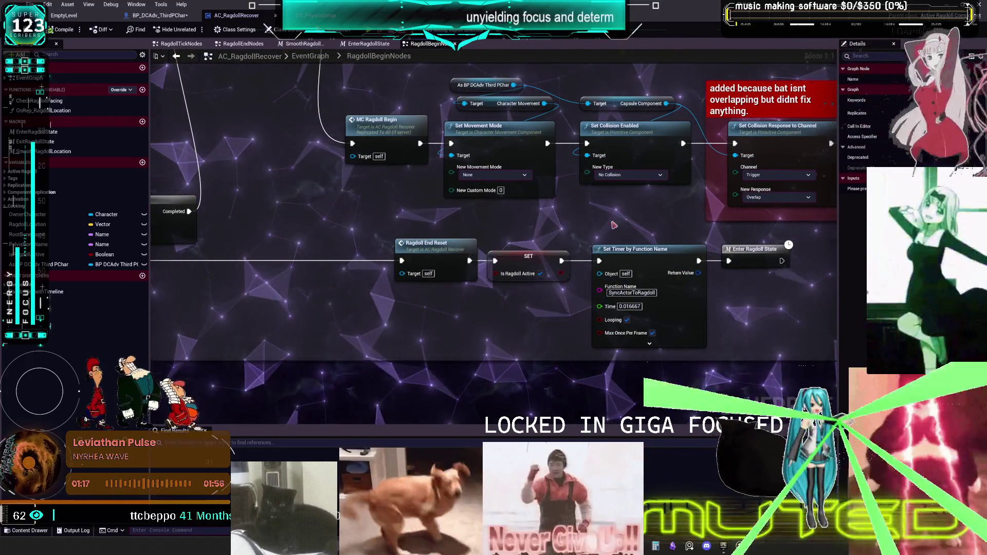
drag(645, 202, 588, 213)
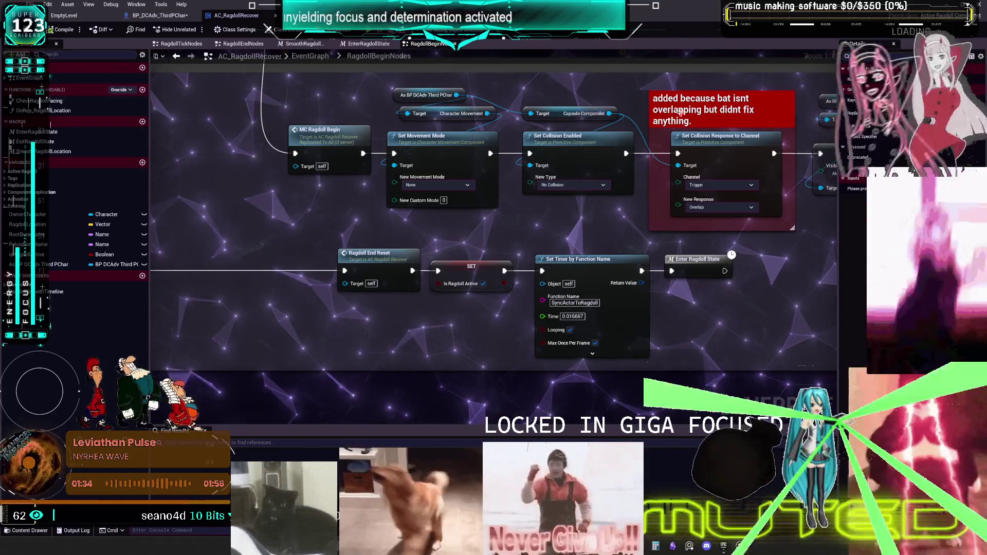
drag(569, 156, 459, 201)
click(570, 155)
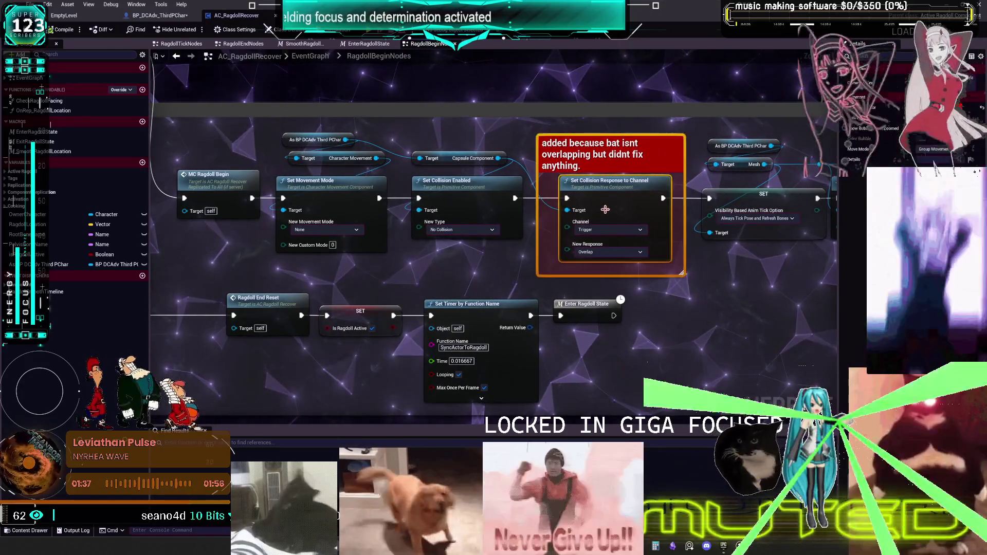
key(Delete)
Review the remaining RagdollBegin nodes, then return to the character's CharacterPhysics graph
scroll(517, 200, down, 2)
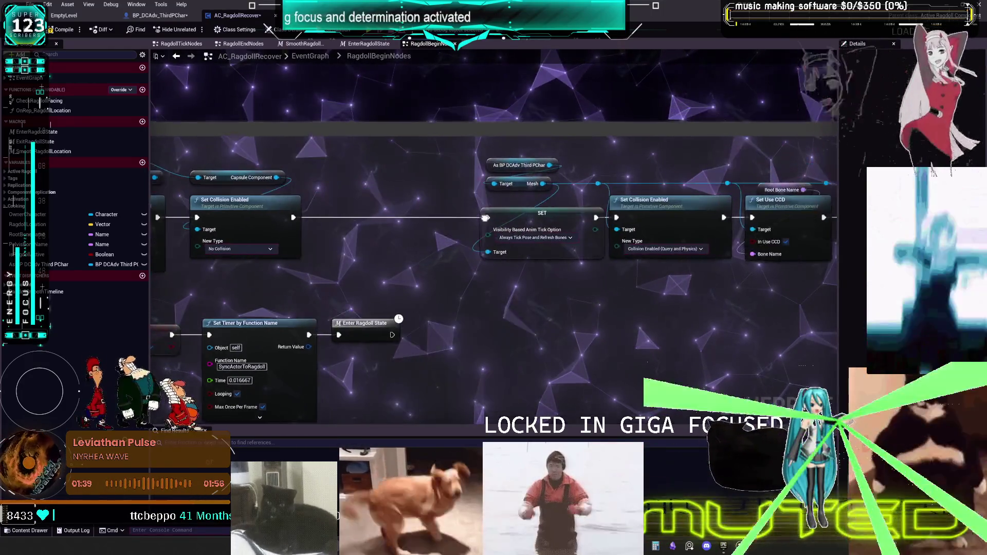
mouse_move(720, 216)
mouse_down()
mouse_move(584, 248)
mouse_move(450, 245)
mouse_up()
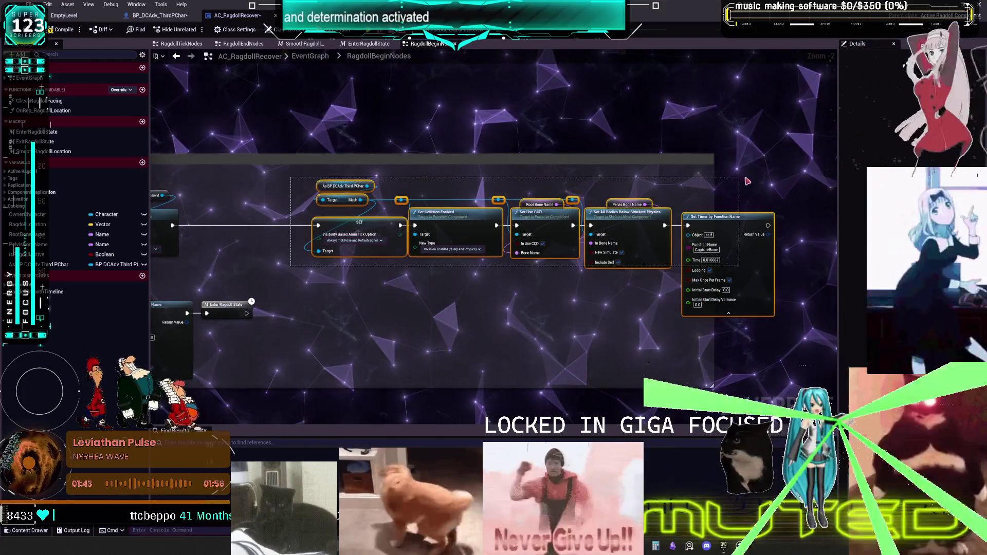
drag(463, 186, 653, 180)
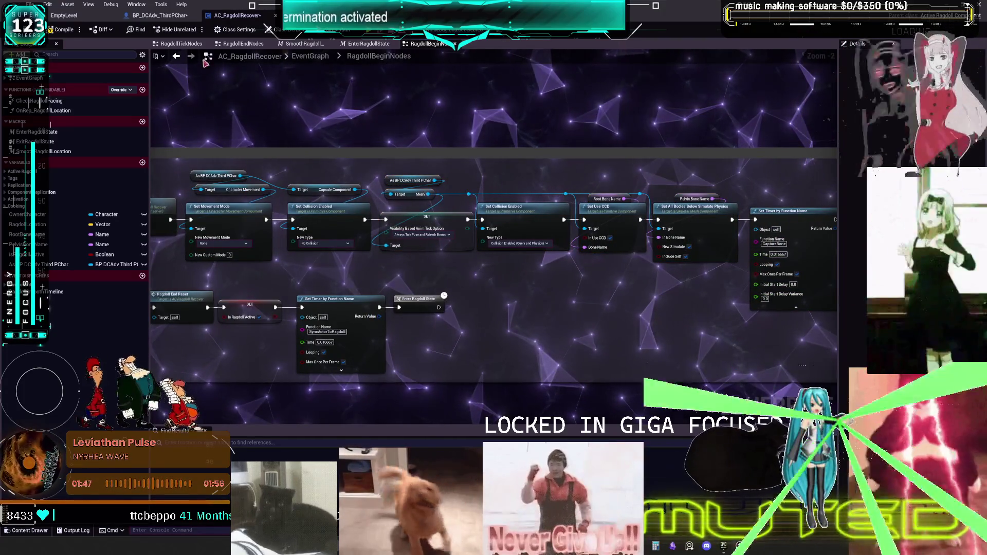
click(166, 17)
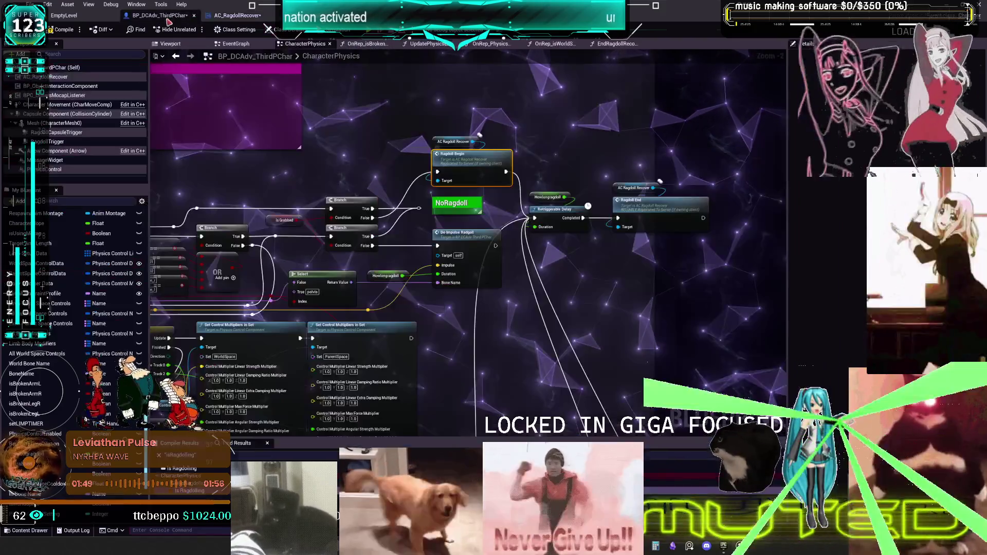
Locate the CE Take Impact node in CharacterPhysics and open its event in the EventGraph
scroll(306, 174, down, 1)
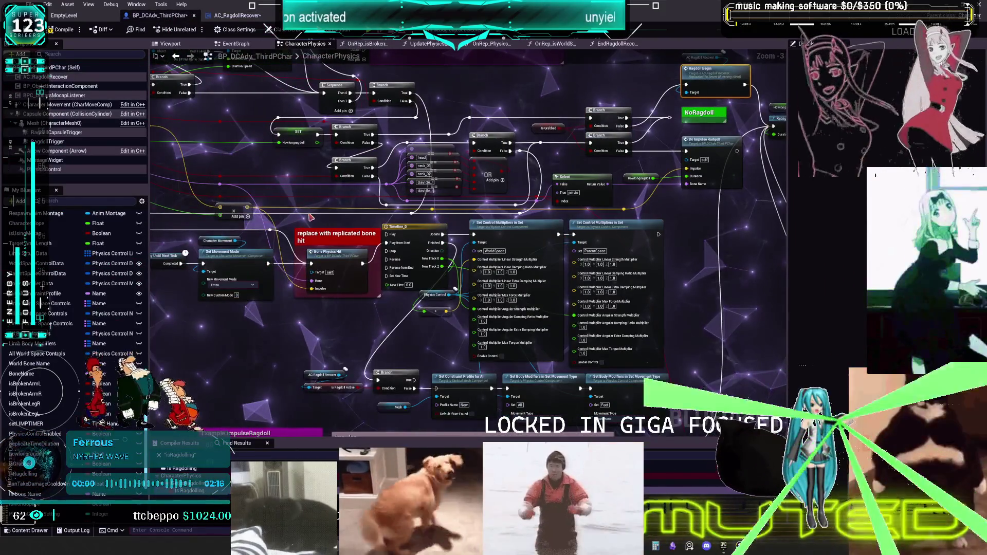
scroll(490, 176, down, 4)
drag(158, 167, 425, 199)
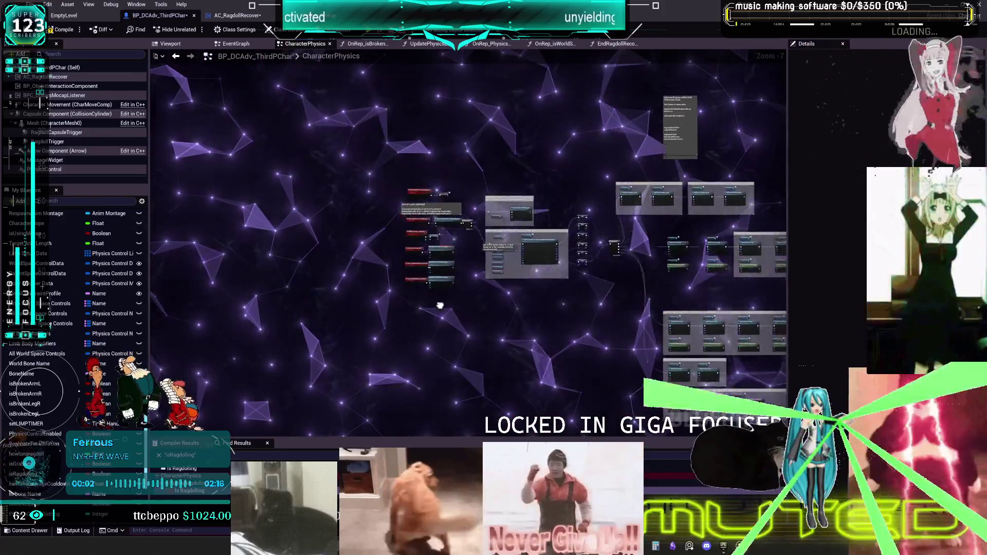
scroll(396, 202, up, 6)
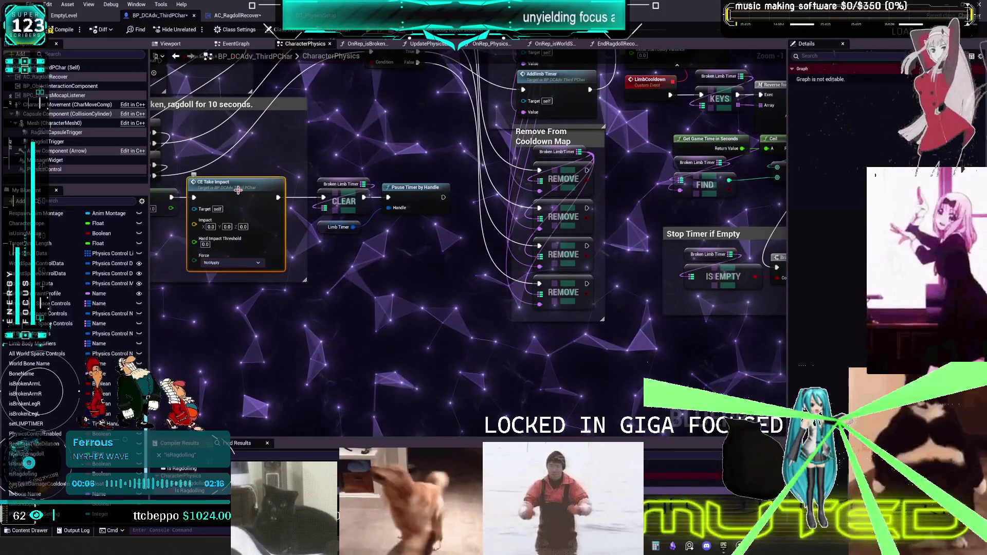
double_click(214, 182)
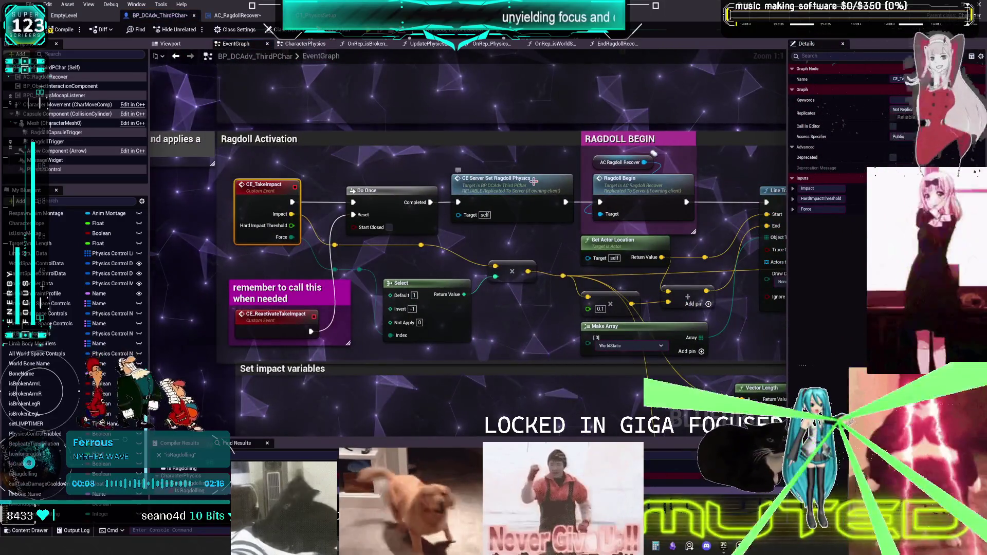
Inspect CE_Server_SetRagdollPhysics, follow activation to Add Impulse, and open CE_Multi_RagdollFunctions
double_click(607, 189)
drag(584, 208, 348, 185)
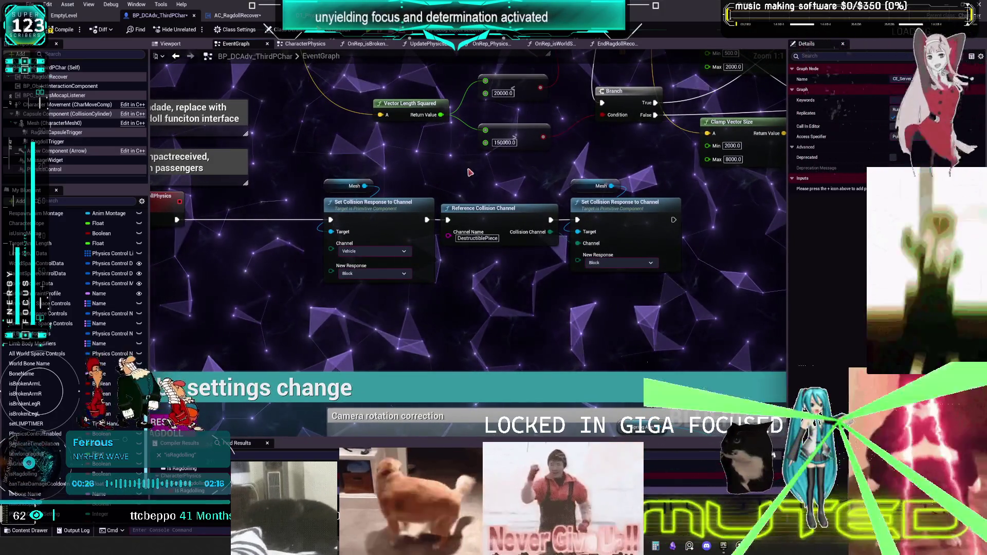
click(176, 57)
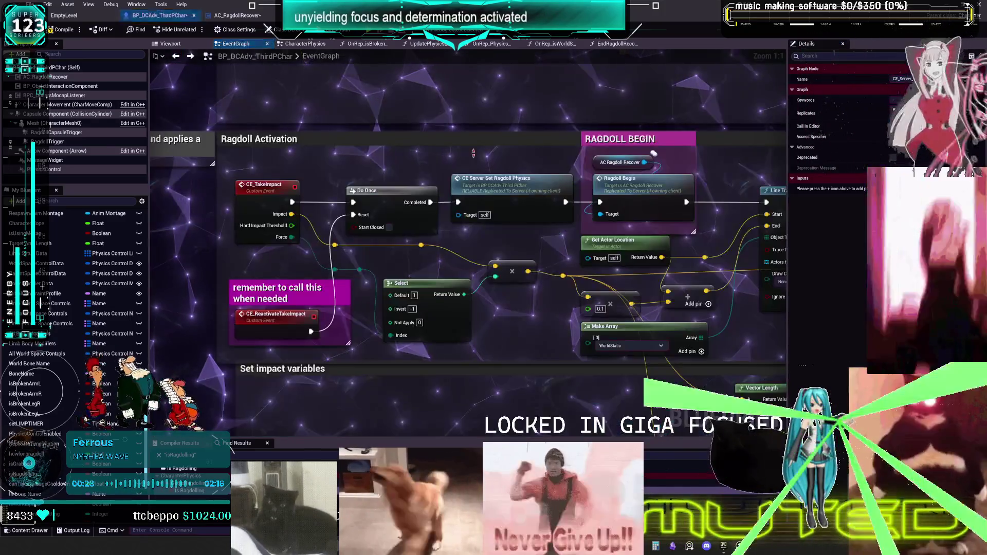
scroll(462, 173, down, 2)
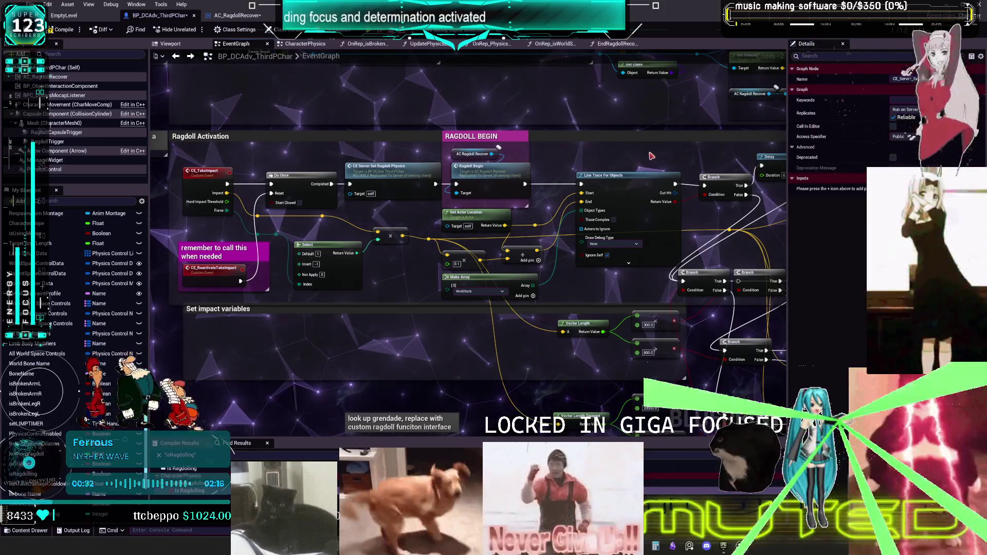
drag(652, 155, 479, 138)
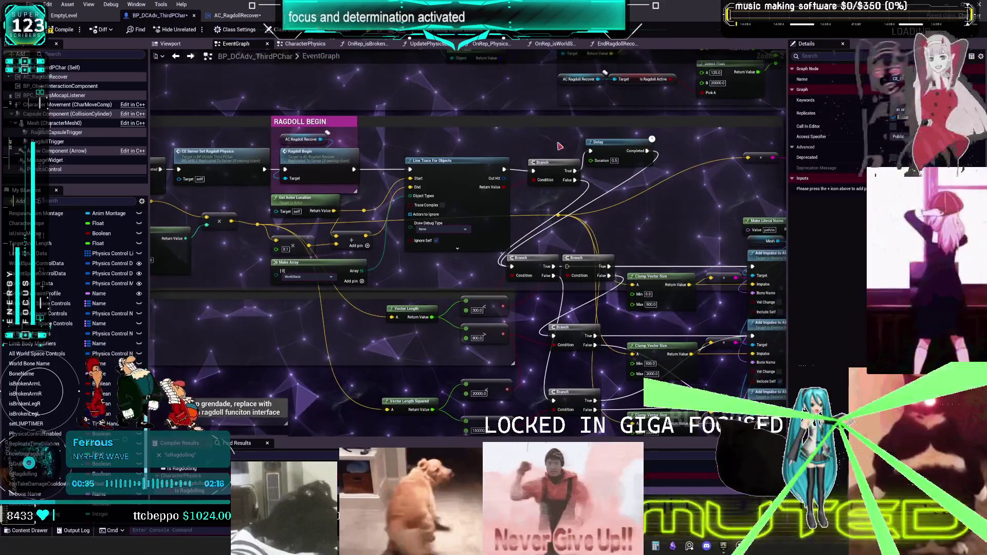
drag(670, 205, 328, 150)
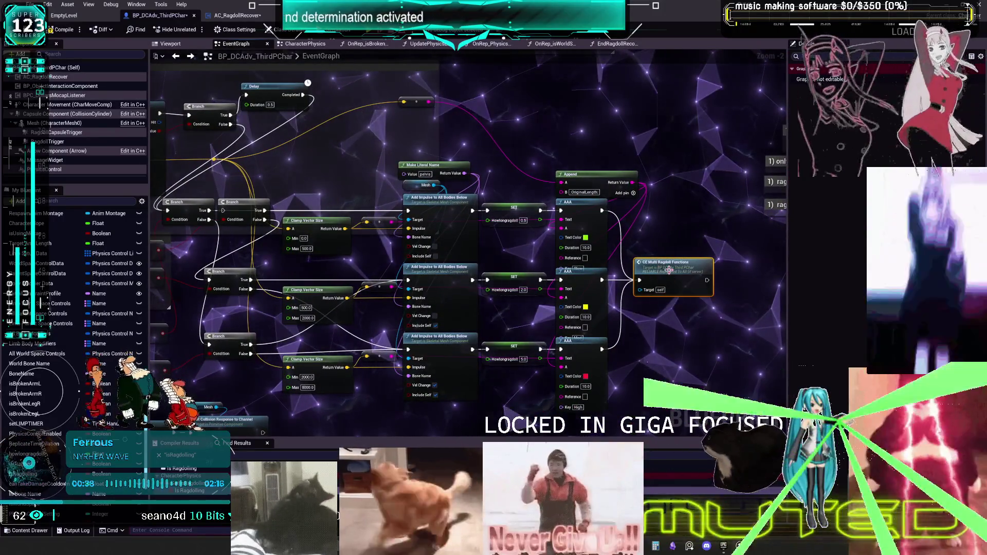
double_click(670, 268)
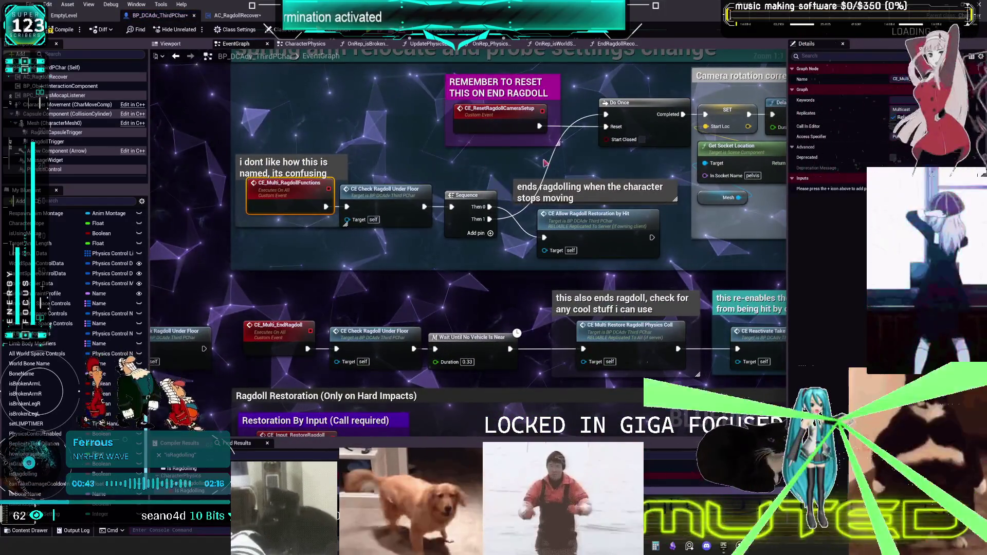
Inspect the CE_CheckRagdollUnderFloor event and the Ragdoll Restoration comment group
double_click(410, 197)
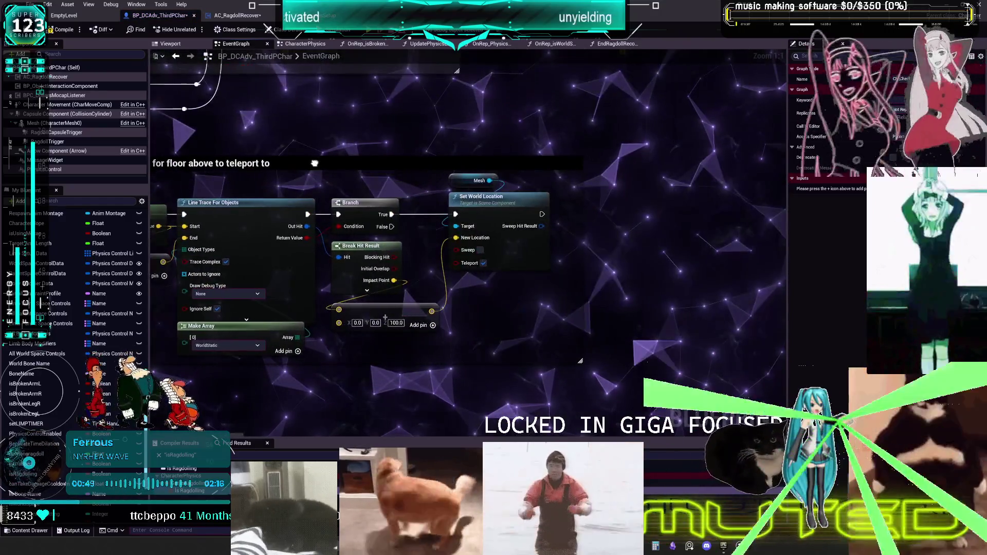
click(176, 56)
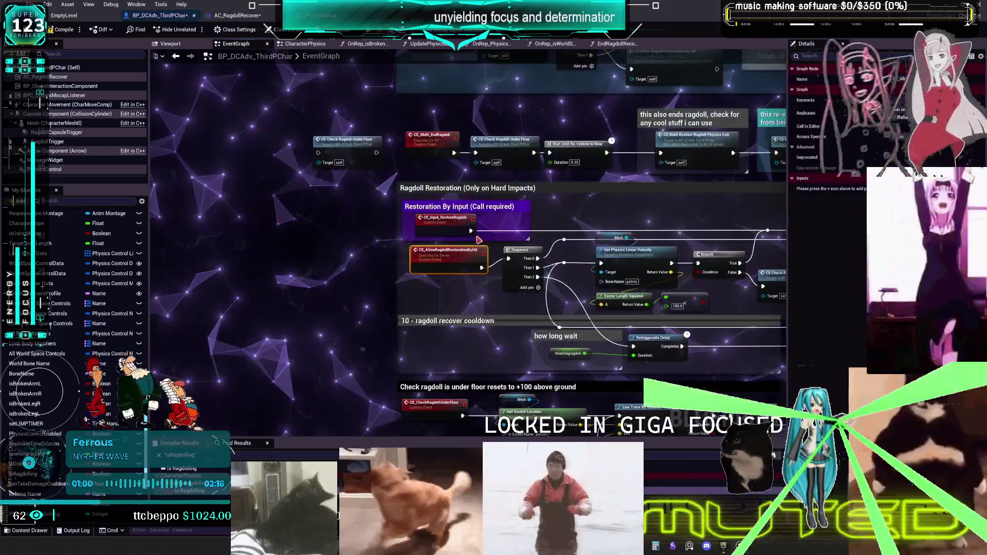
click(610, 191)
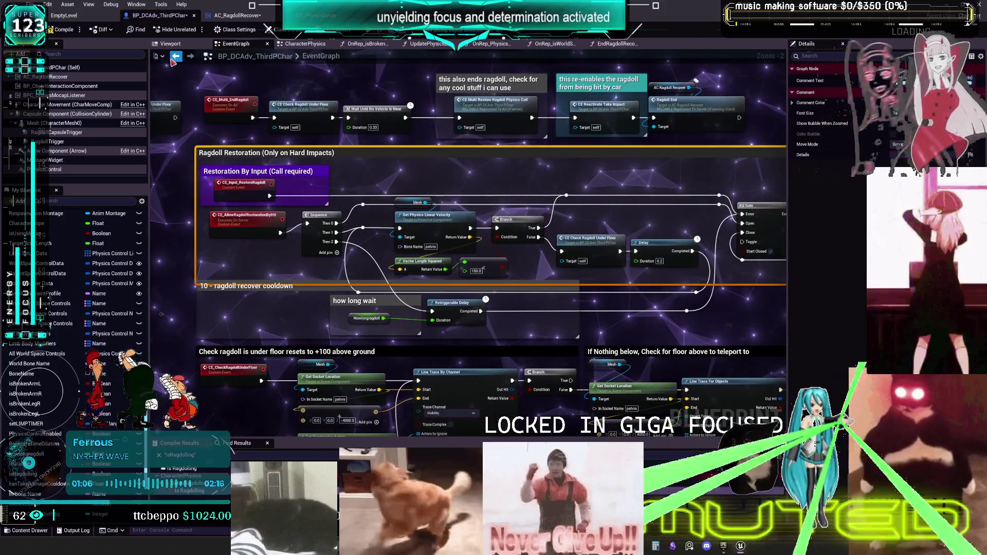
click(175, 57)
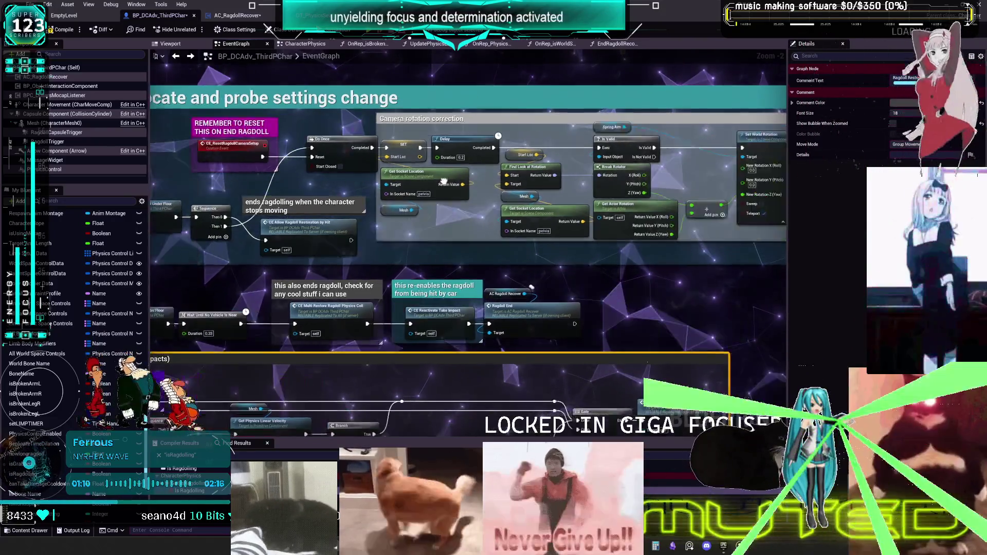
Follow the restoration logic to CE_Multi_EndRagdoll, then switch back to CharacterPhysics
drag(592, 227, 385, 213)
mouse_move(568, 212)
mouse_down()
mouse_move(380, 202)
mouse_move(472, 196)
mouse_move(565, 77)
mouse_move(411, 62)
mouse_move(587, 184)
mouse_up()
click(460, 188)
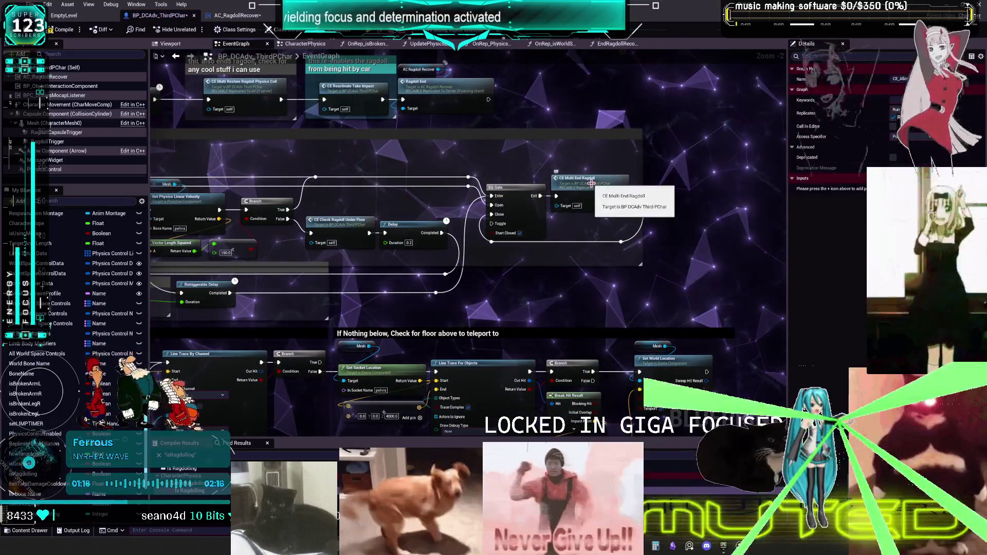
double_click(589, 183)
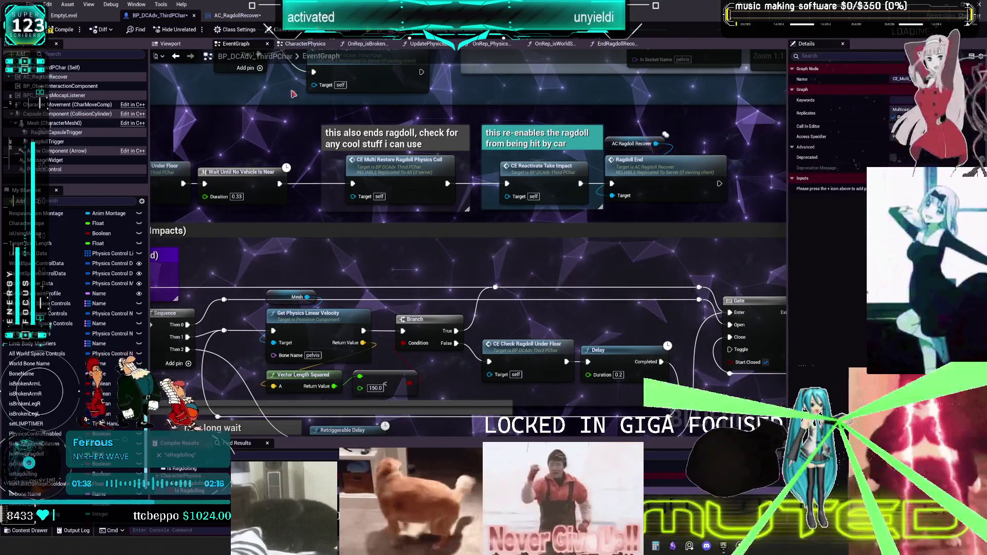
click(306, 44)
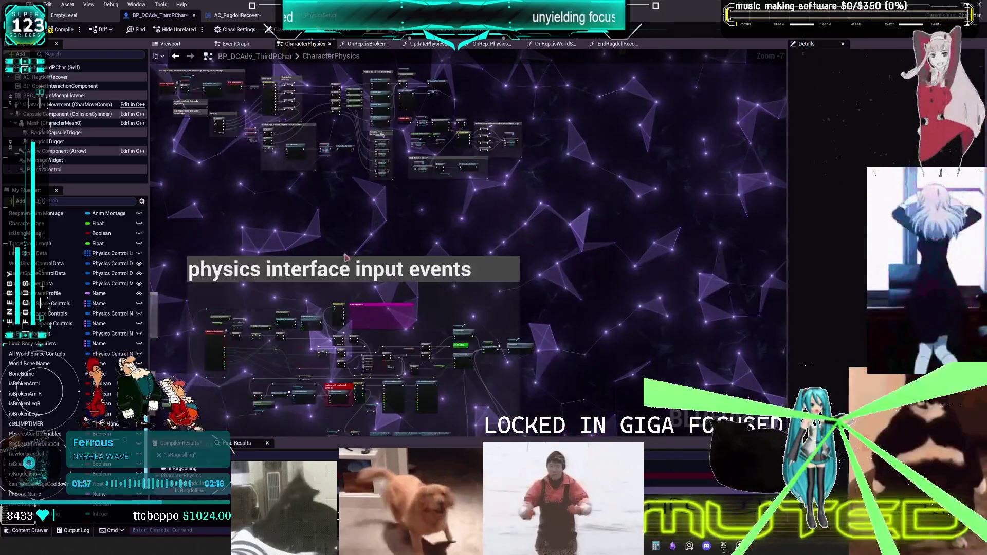
Zoom and pan CharacterPhysics to the Is Ragdoll Active branch above BPI_Skeletal_Impulse
scroll(444, 214, up, 6)
scroll(440, 201, down, 4)
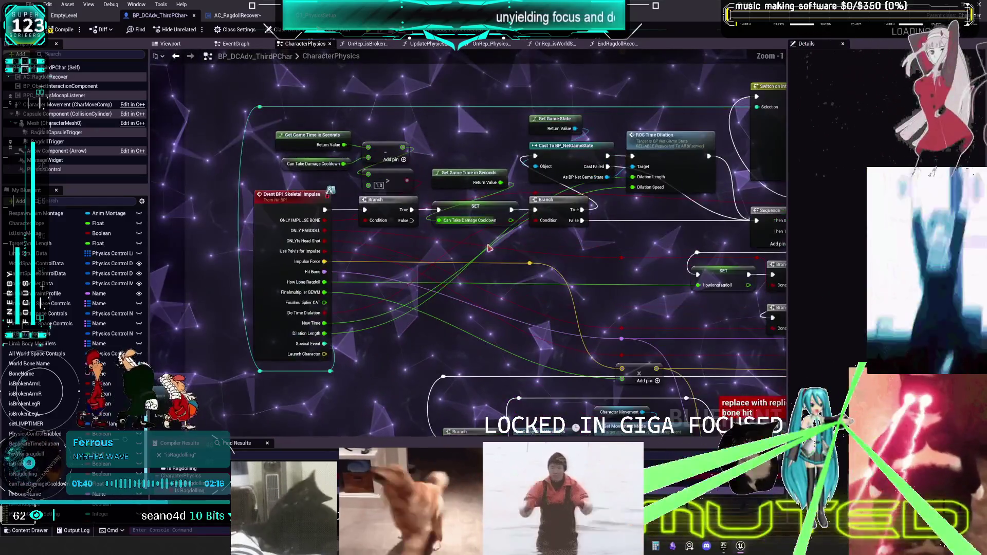
drag(489, 248, 585, 294)
click(568, 251)
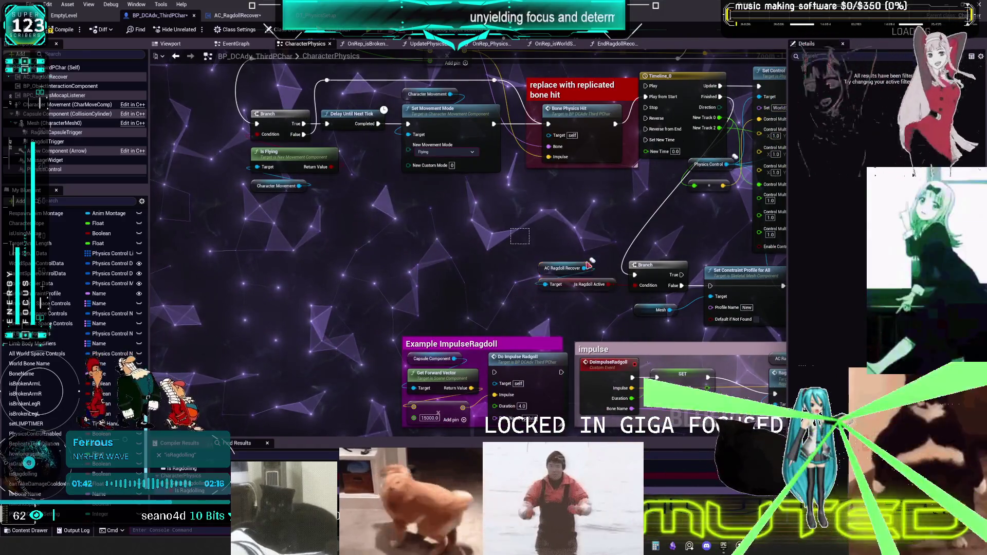
drag(455, 171, 477, 243)
scroll(447, 340, down, 4)
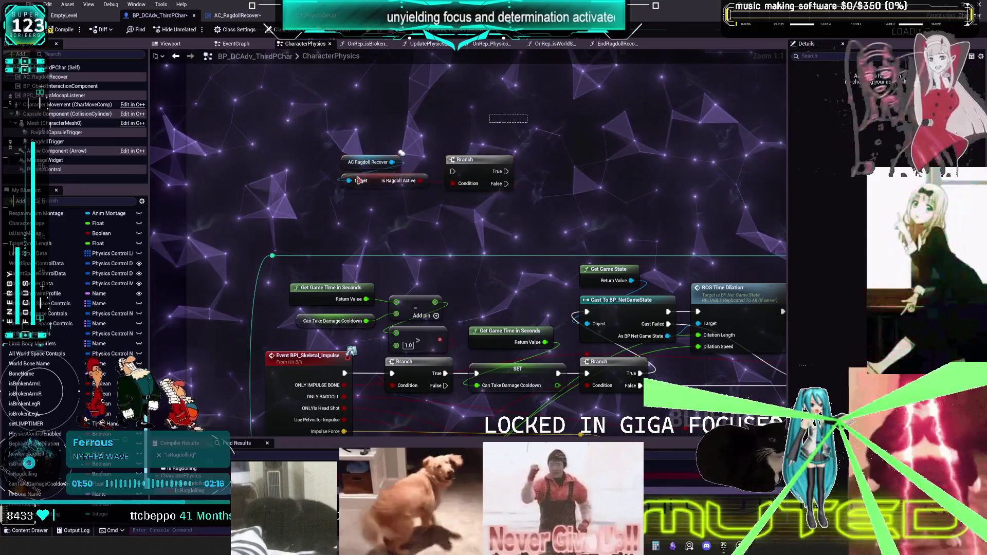
Title the comment: already ragdolling, no full reset, add a 'continue ragdoll & apply impulse event'
drag(358, 178, 303, 216)
text(c)
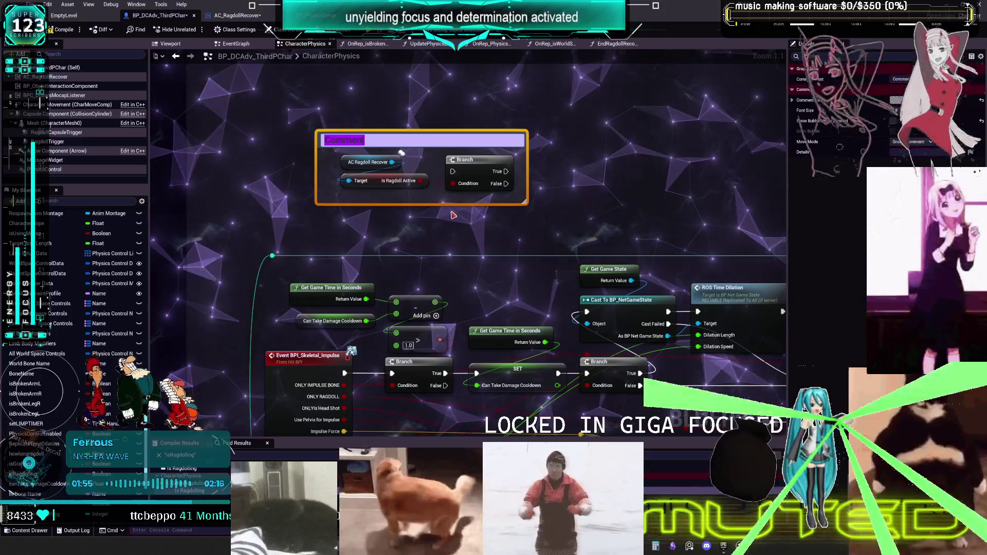
text(it already rad)
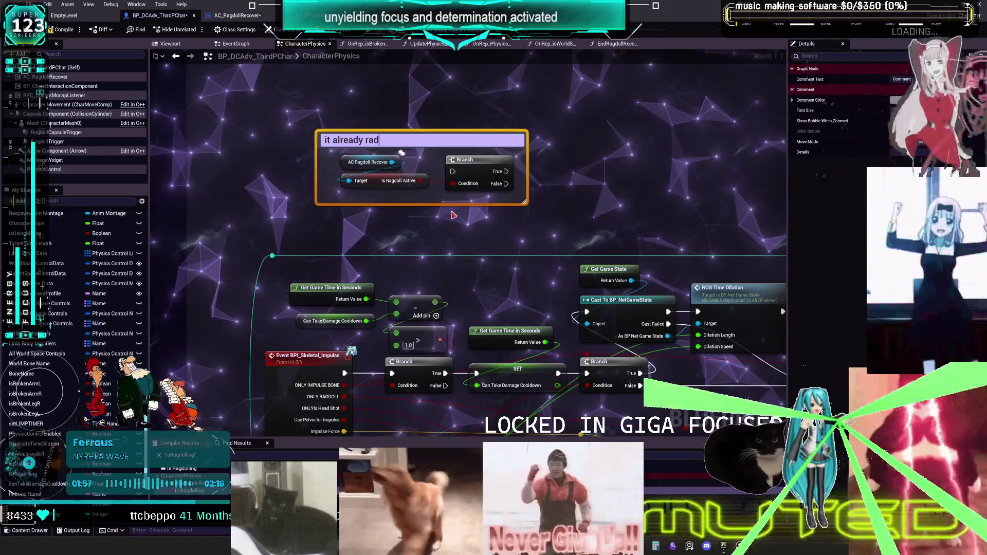
key(BackSpace)
text(gdoll)
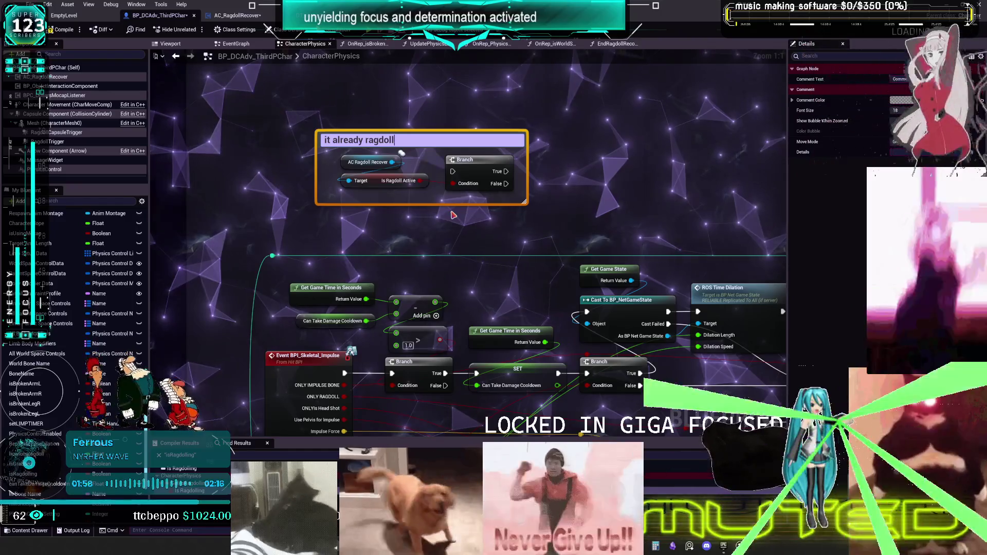
text(ing, dont n)
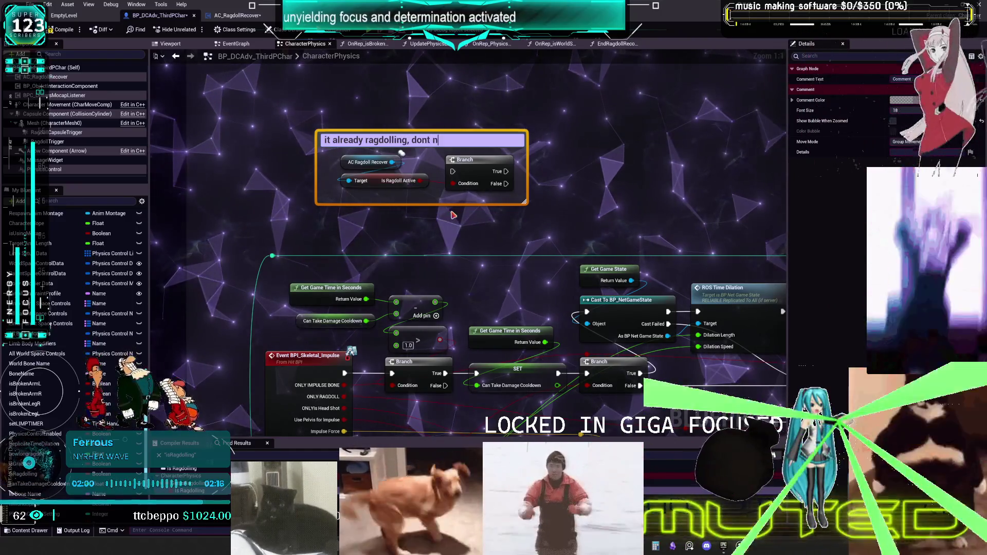
text(eed to reset)
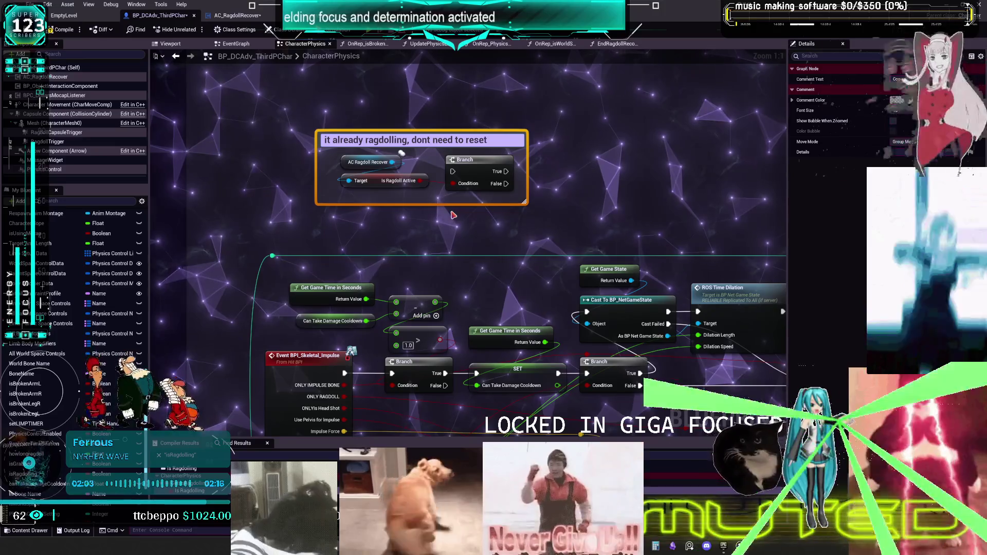
text( everything,)
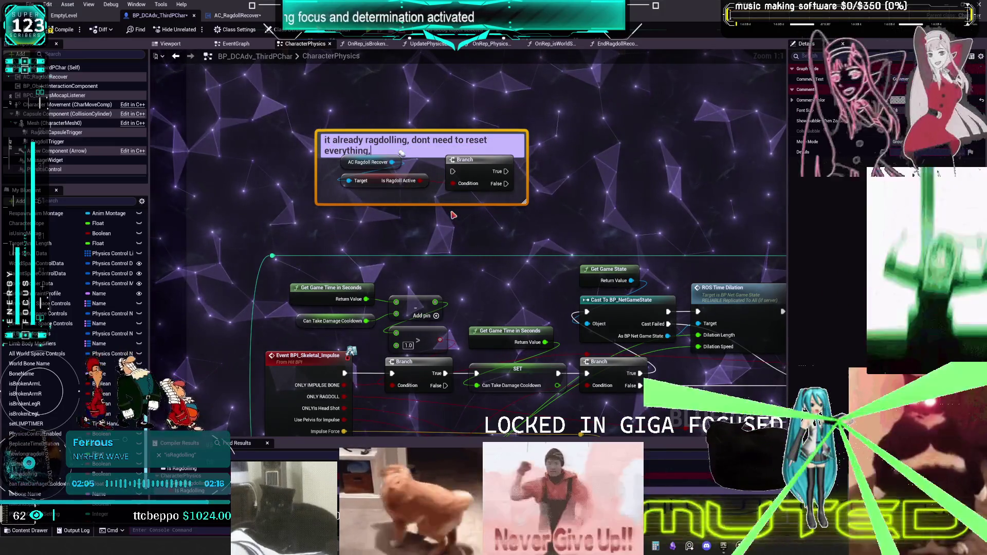
text( add a new )
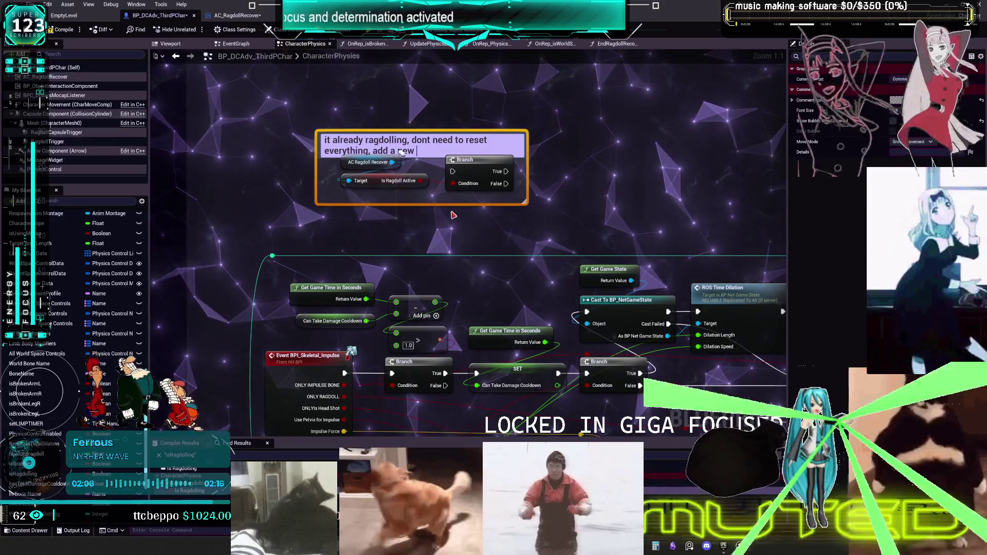
text("con)
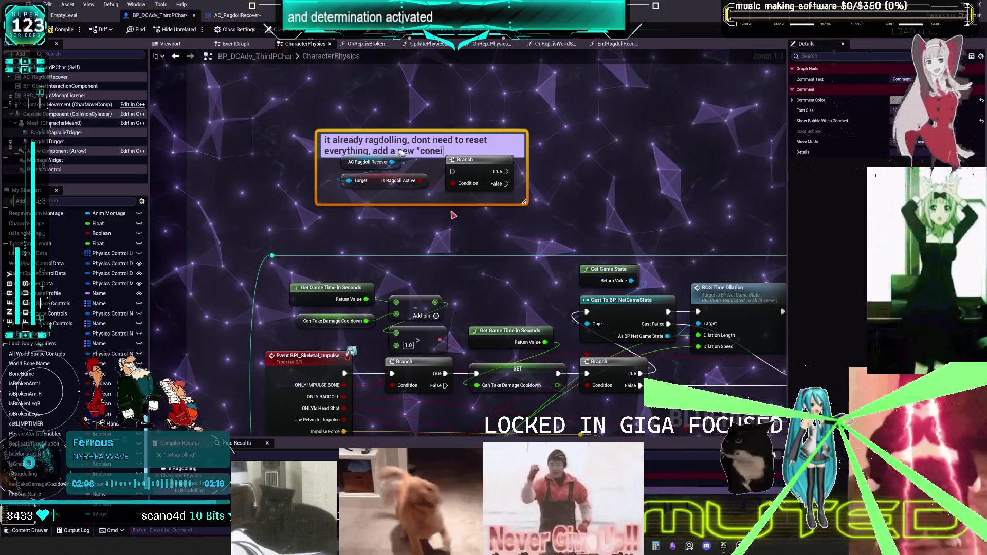
text(tinue )
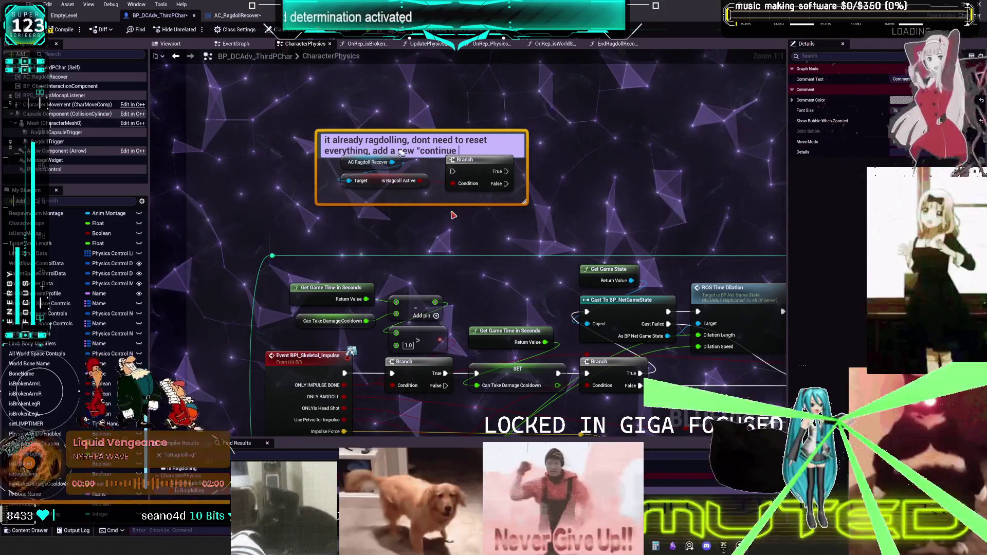
text(ragdoll ^)
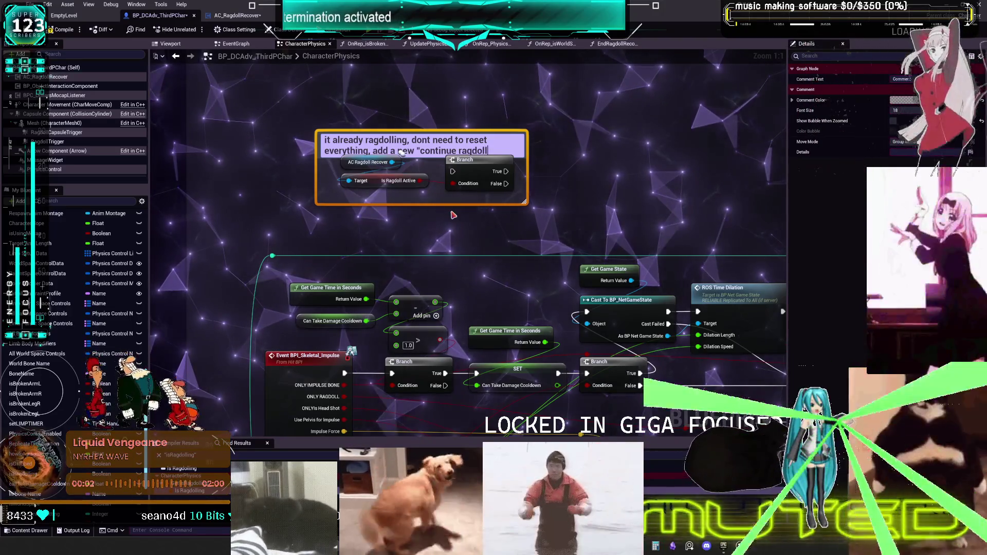
key(BackSpace)
text(& appl)
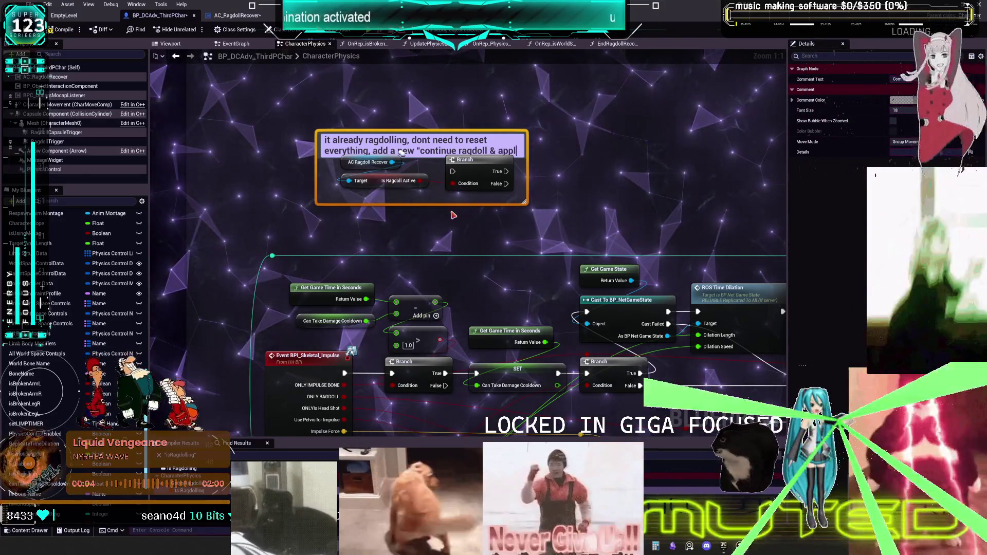
text(y impuls)
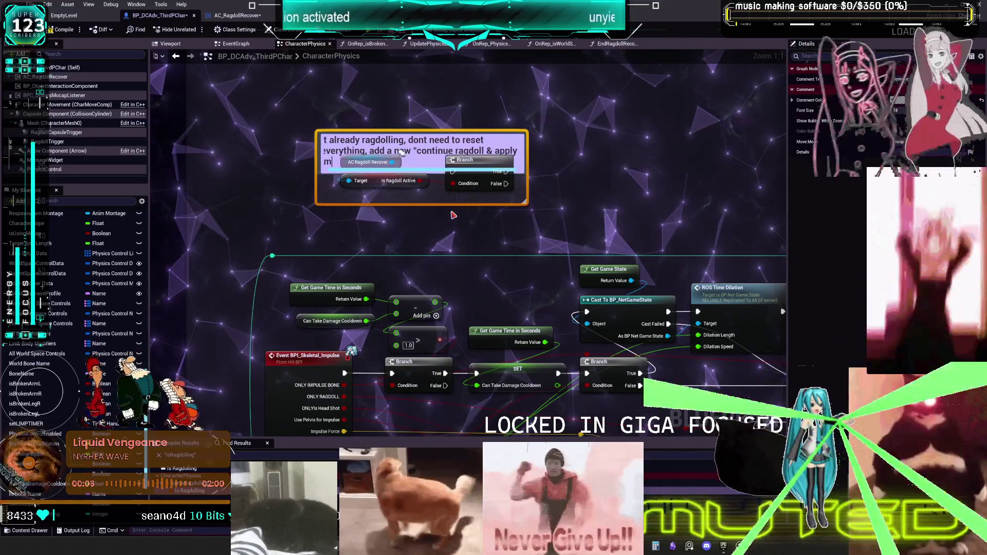
text(e)
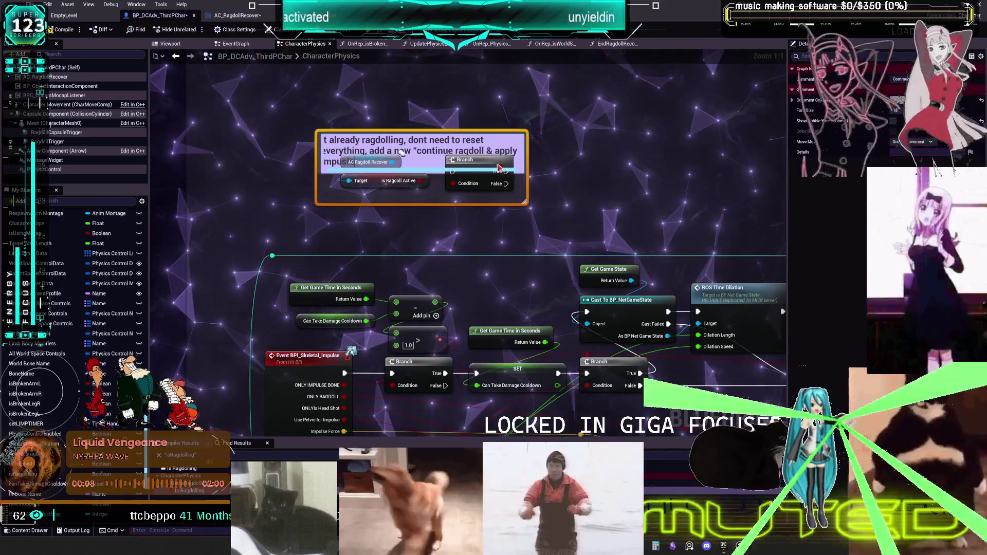
click(450, 121)
double_click(398, 134)
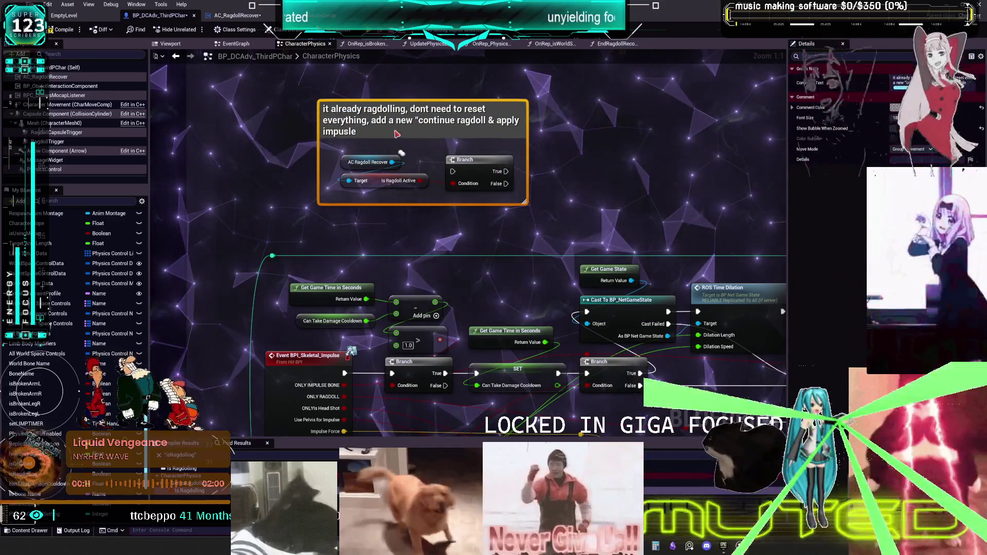
key(BackSpace)
key(BackSpace)
key(BackSpace)
text(lse event)
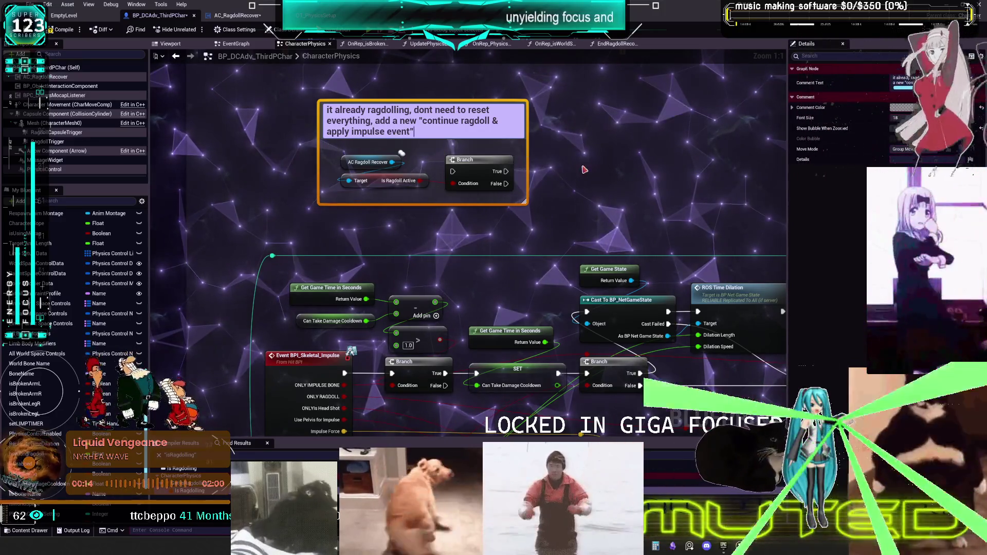
key(Return)
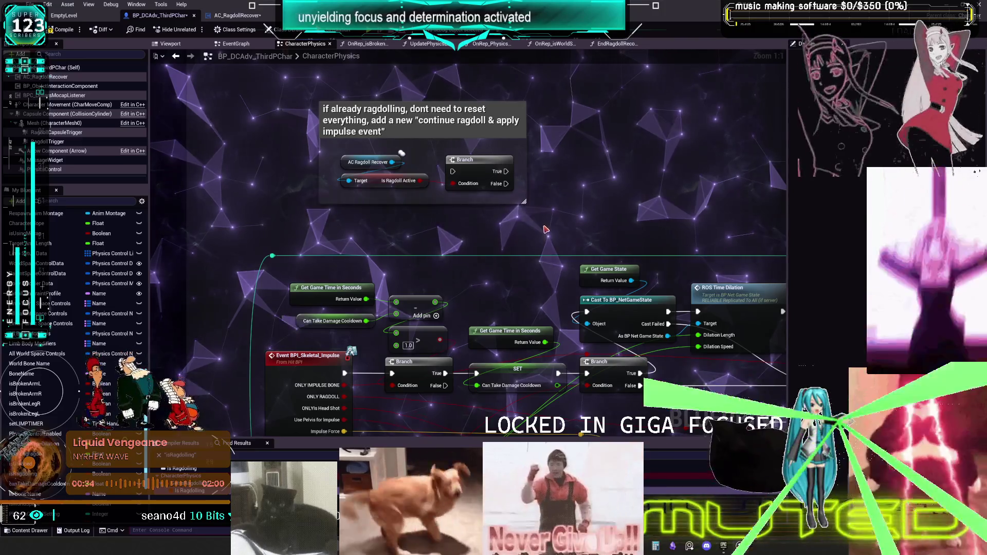
Change the cooldown comparison value from 1.0 to 0.5, compile, and select the cooldown-check nodes
mouse_move(546, 229)
mouse_down()
mouse_move(466, 224)
mouse_move(450, 202)
mouse_move(478, 198)
mouse_move(427, 202)
mouse_up()
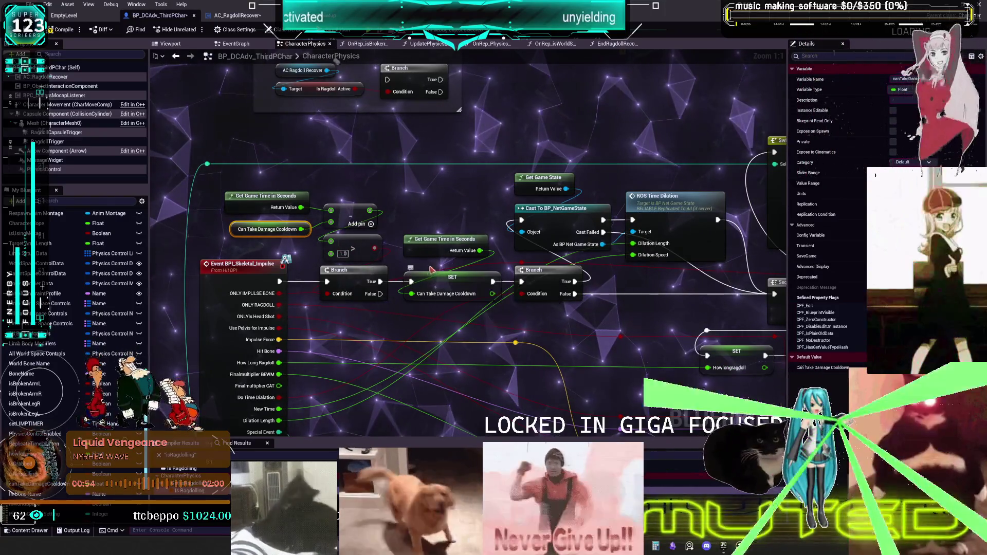
click(344, 253)
text(0.5)
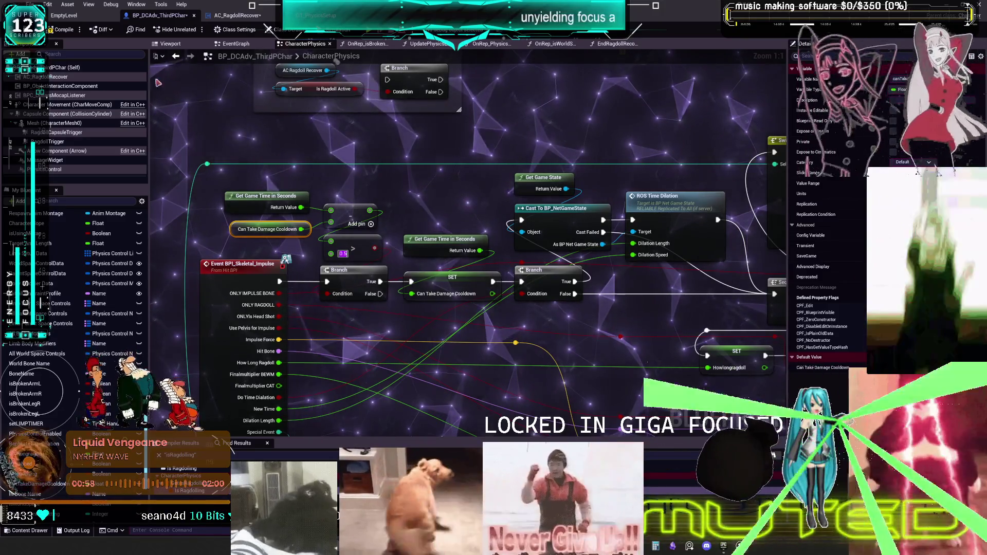
click(400, 213)
drag(400, 213, 489, 189)
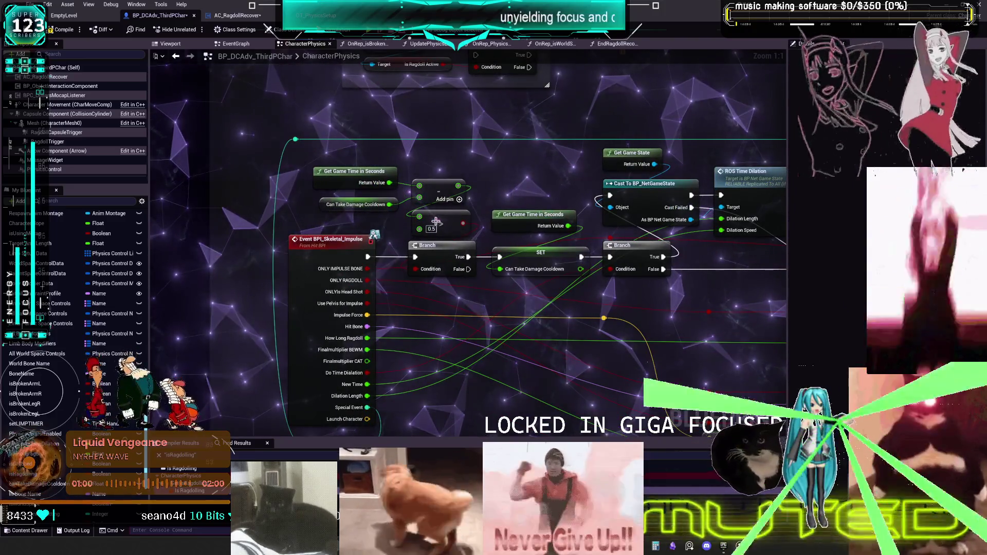
click(66, 31)
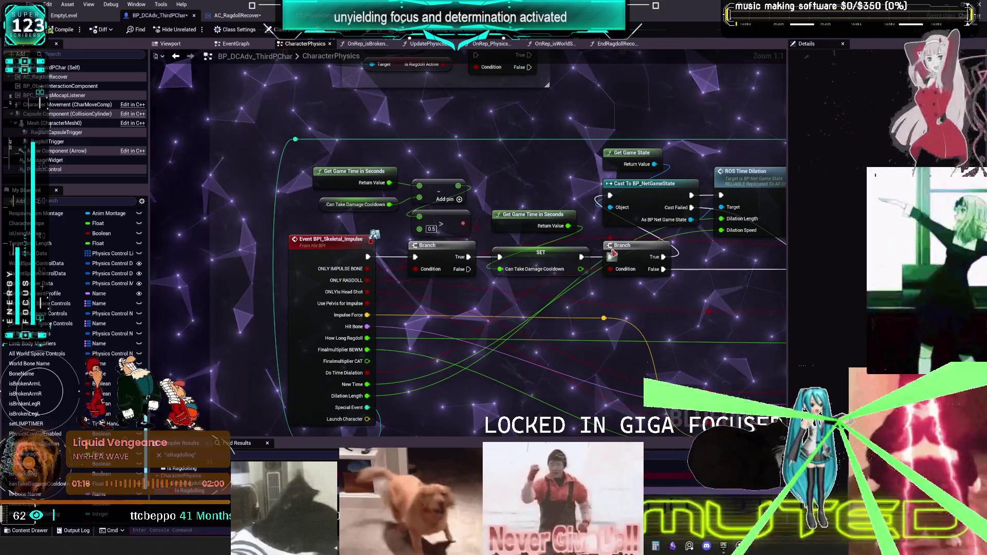
drag(546, 286, 443, 188)
Wrap the selected cooldown-check nodes in a comment titled 'prevent too many impulses from overlapping'
key(c)
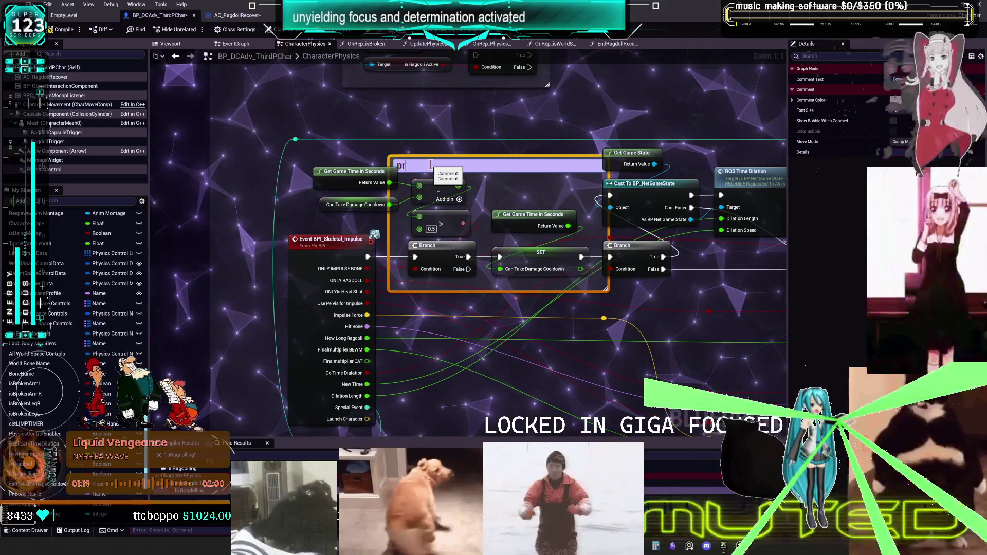
text(prevent too many impulsess)
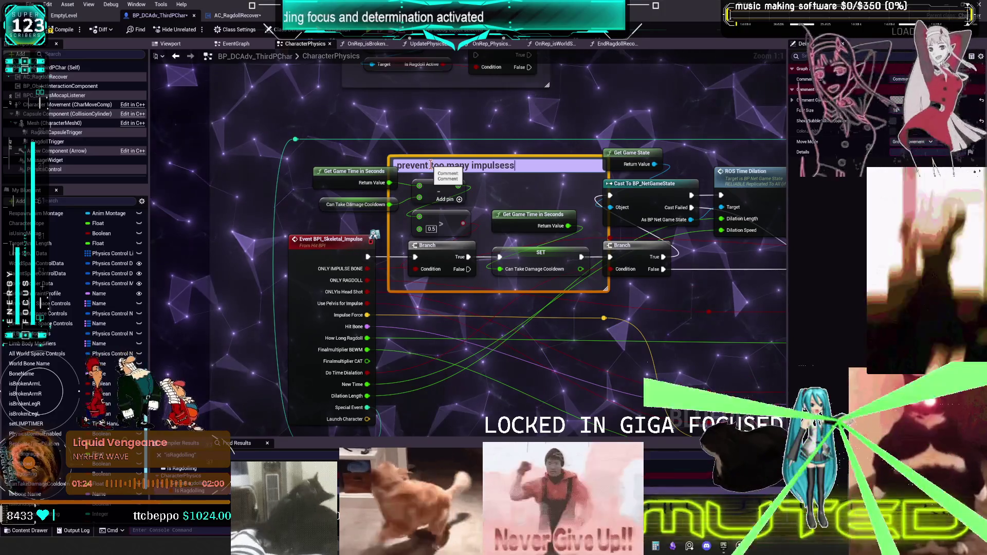
text(from overlapping)
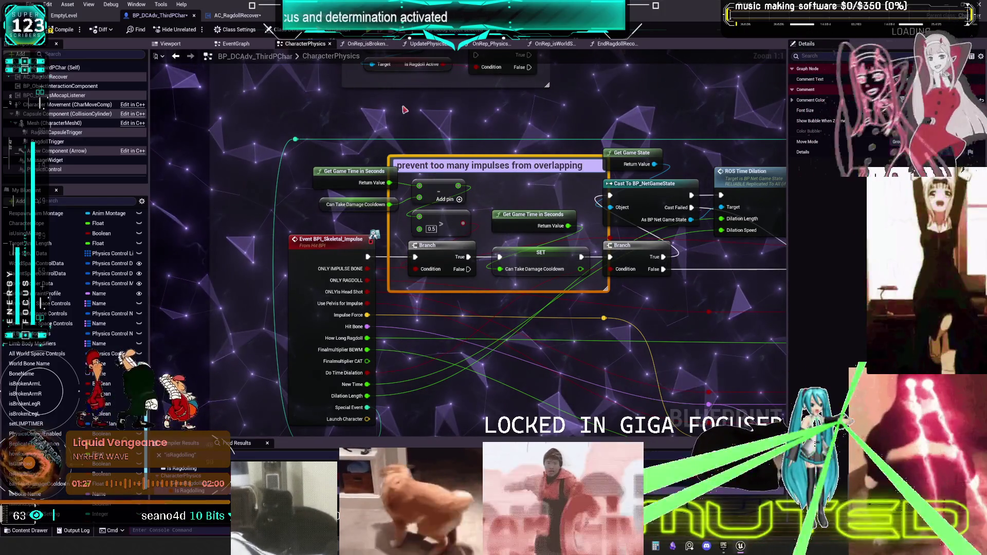
click(395, 292)
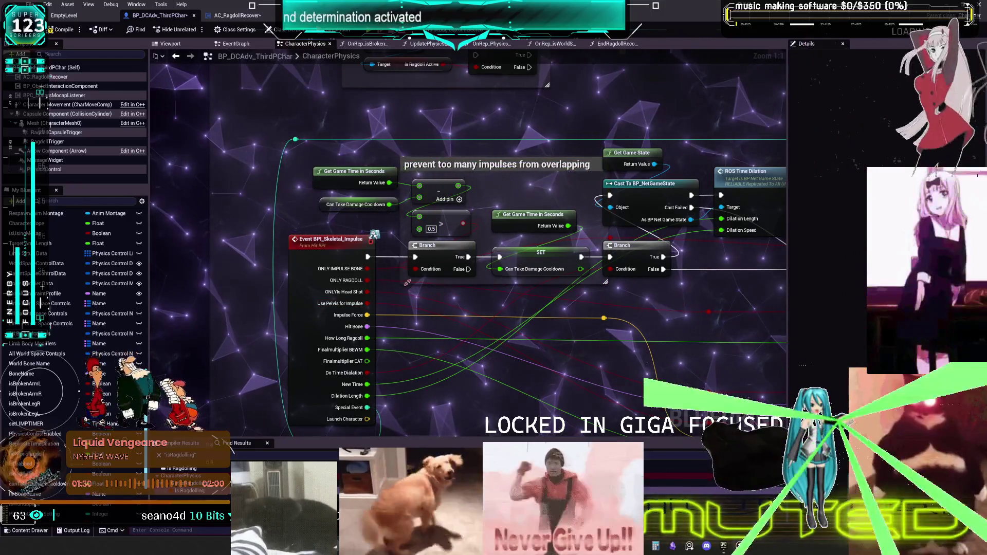
Resize the new comment box so its title fits on one line
drag(606, 283, 586, 282)
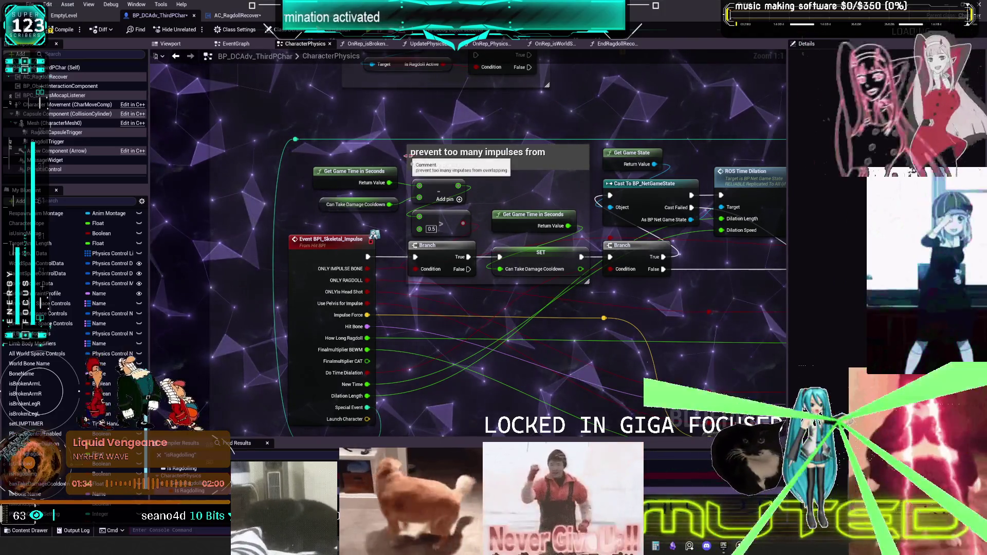
drag(407, 157, 383, 158)
mouse_move(771, 271)
mouse_down()
mouse_move(448, 250)
mouse_move(329, 99)
mouse_up()
click(399, 107)
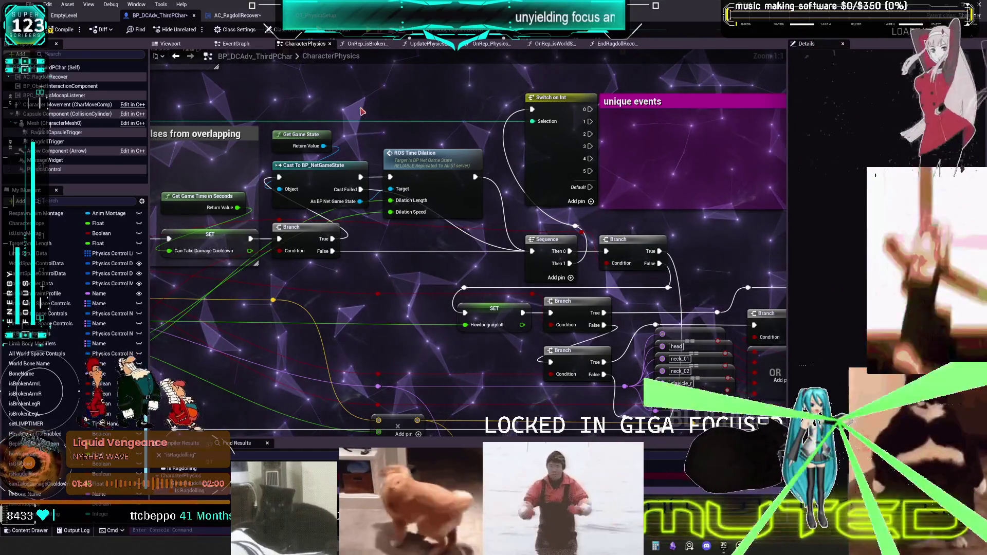
Pull the BULLET TIME??? comment's left and right edges inward to fit its nodes
mouse_move(658, 144)
mouse_down()
mouse_move(570, 164)
mouse_move(468, 245)
mouse_up()
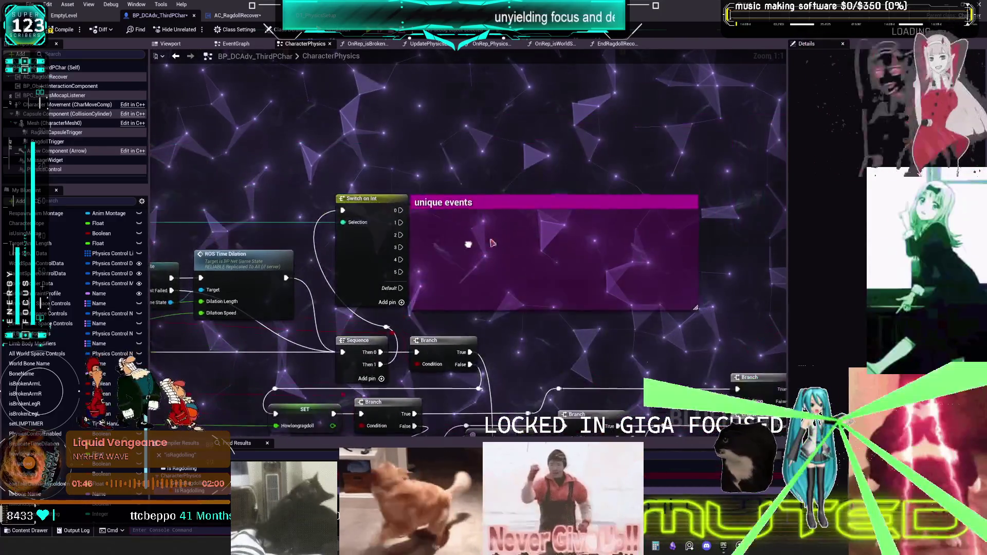
scroll(468, 245, down, 9)
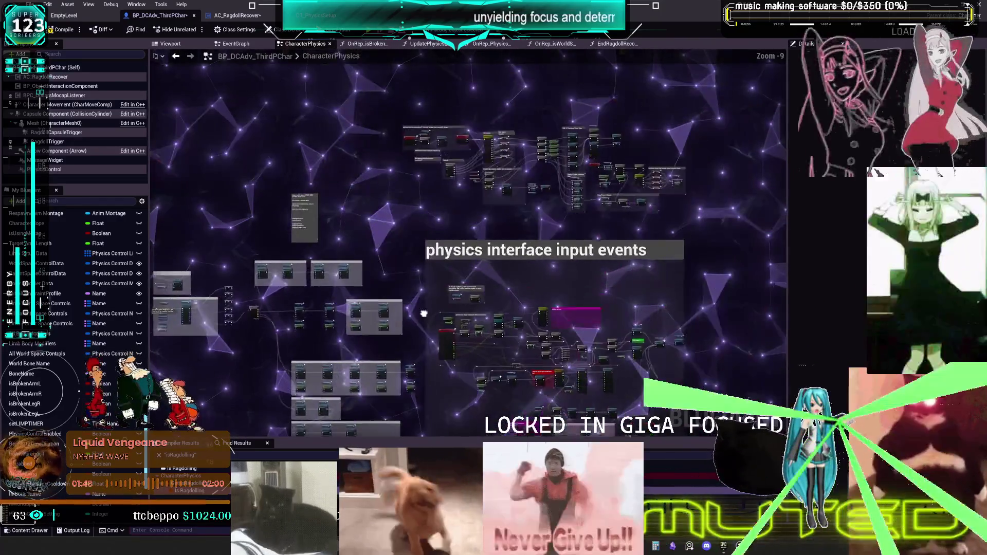
drag(424, 313, 372, 101)
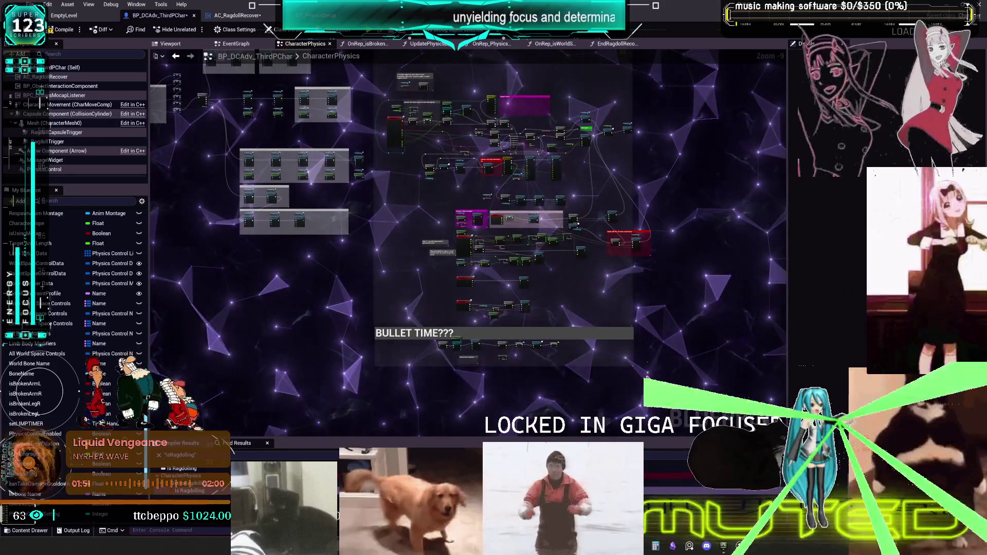
scroll(554, 358, up, 4)
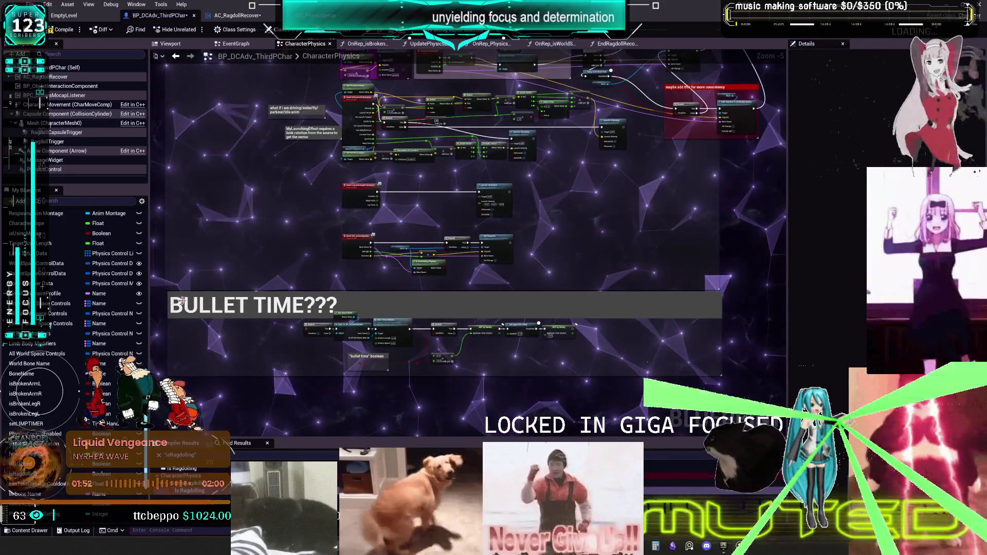
mouse_move(169, 302)
mouse_down()
mouse_move(322, 301)
mouse_move(300, 299)
mouse_up()
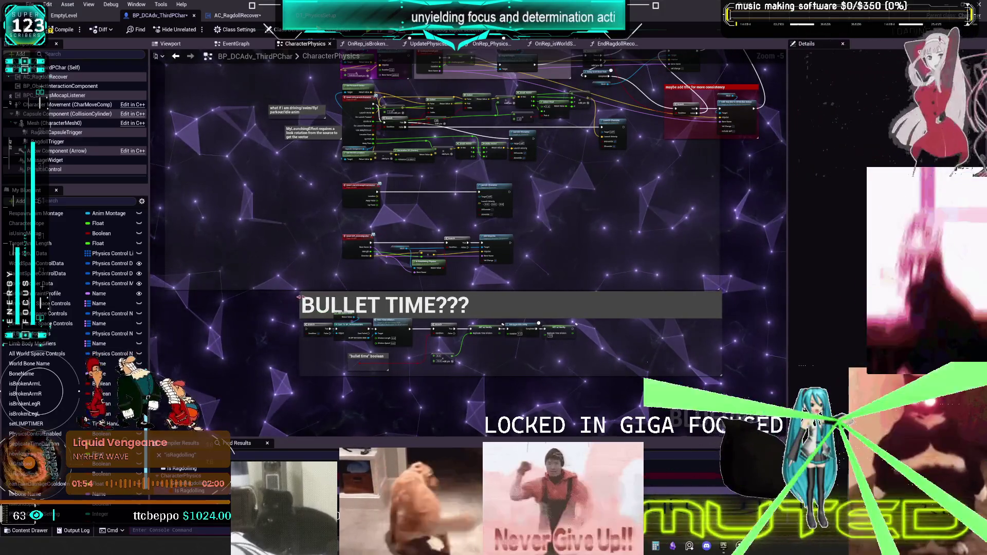
drag(722, 314, 638, 315)
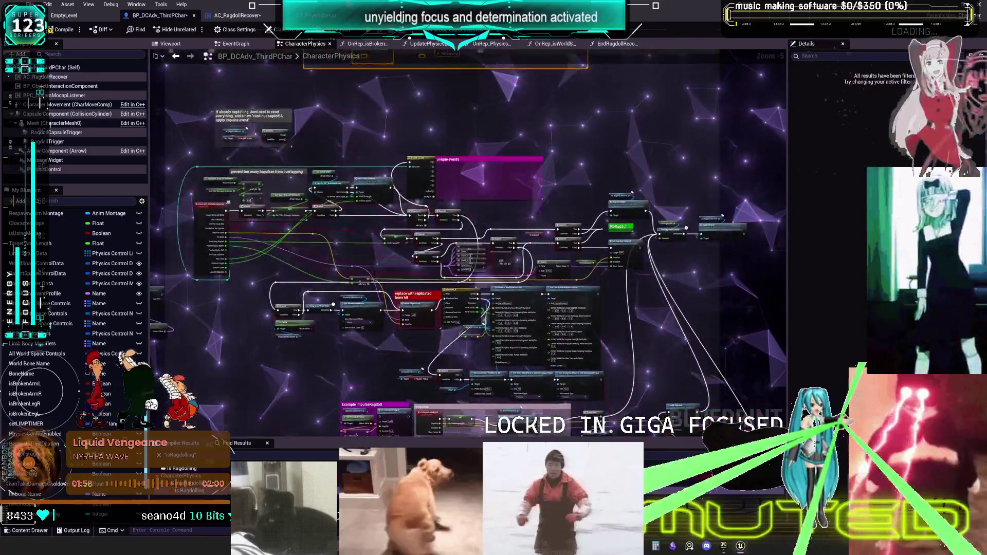
drag(330, 47, 456, 207)
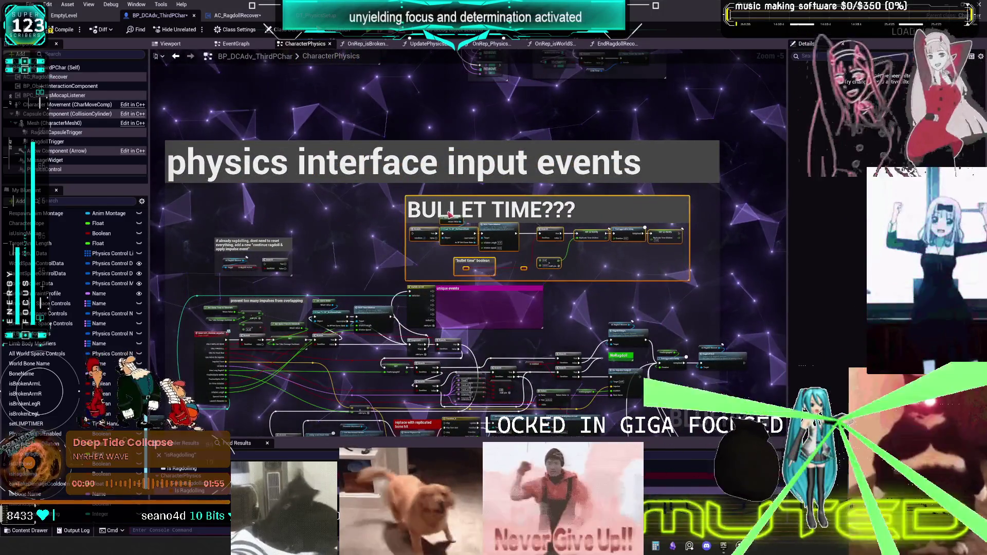
Zoom and pan from the BULLET TIME??? nodes over to the WorldSpace UpperBody comment block
scroll(446, 251, up, 5)
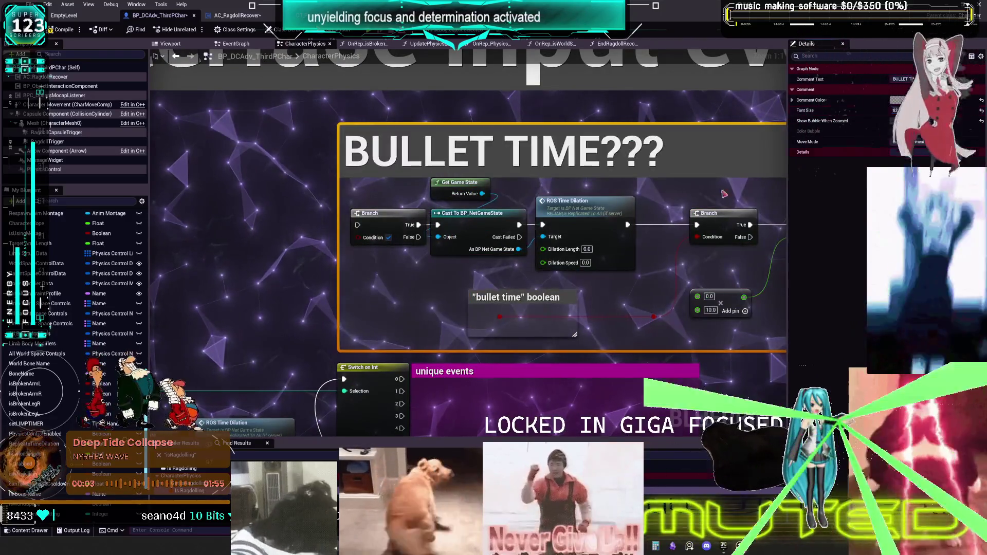
click(504, 233)
drag(621, 301, 585, 271)
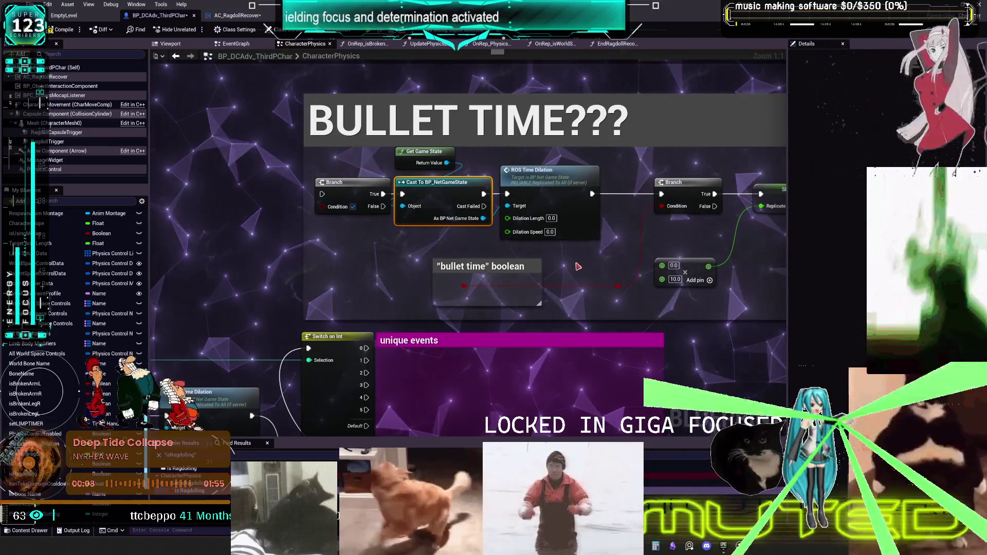
scroll(583, 266, down, 1)
drag(570, 263, 506, 245)
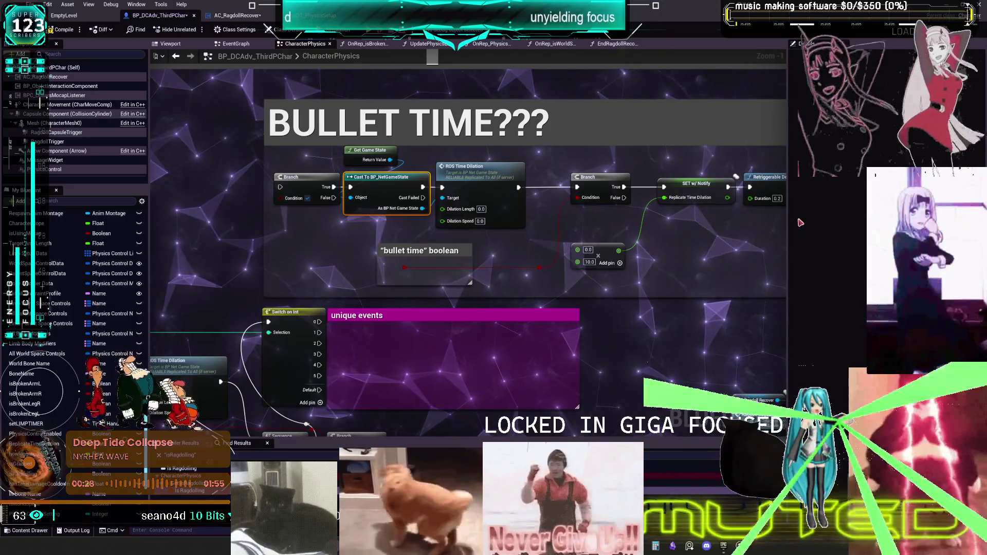
scroll(548, 192, down, 5)
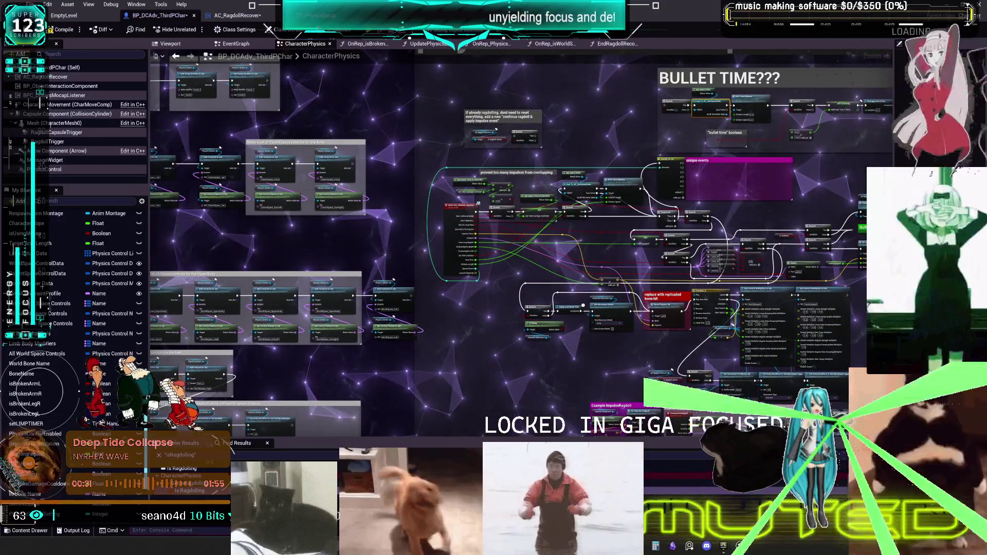
scroll(478, 203, up, 5)
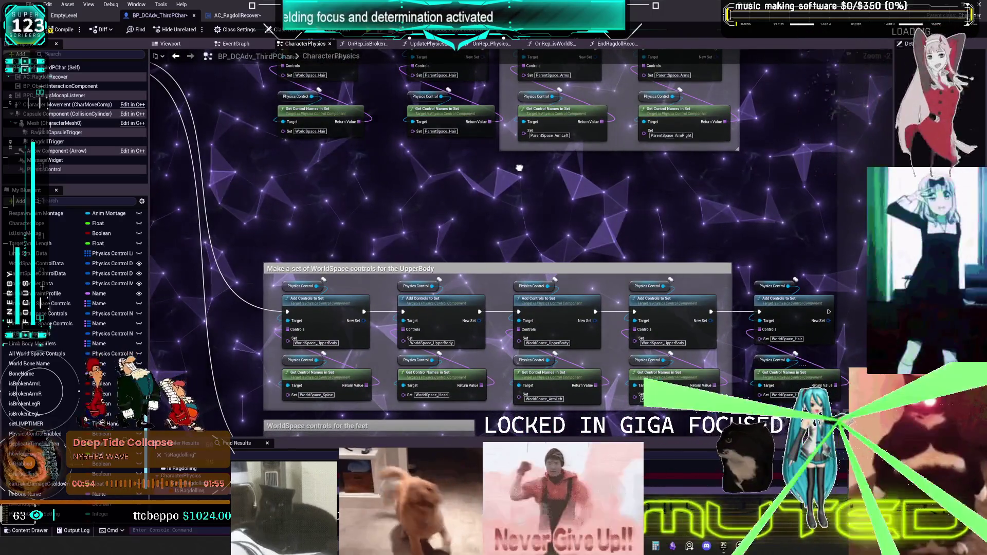
Marquee-select both Set Controls in Set Enabled nodes together with their Physics Control getters
scroll(521, 181, down, 5)
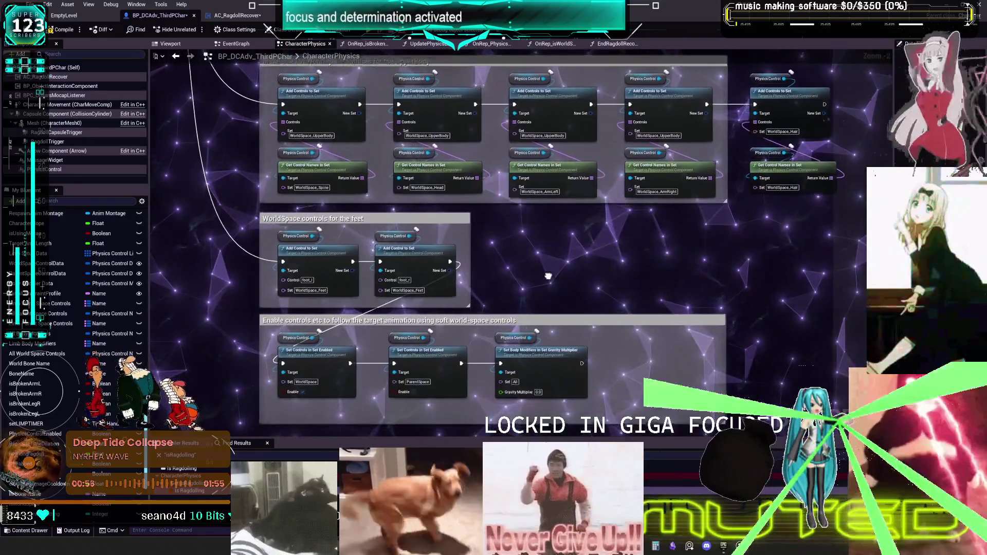
drag(549, 277, 549, 274)
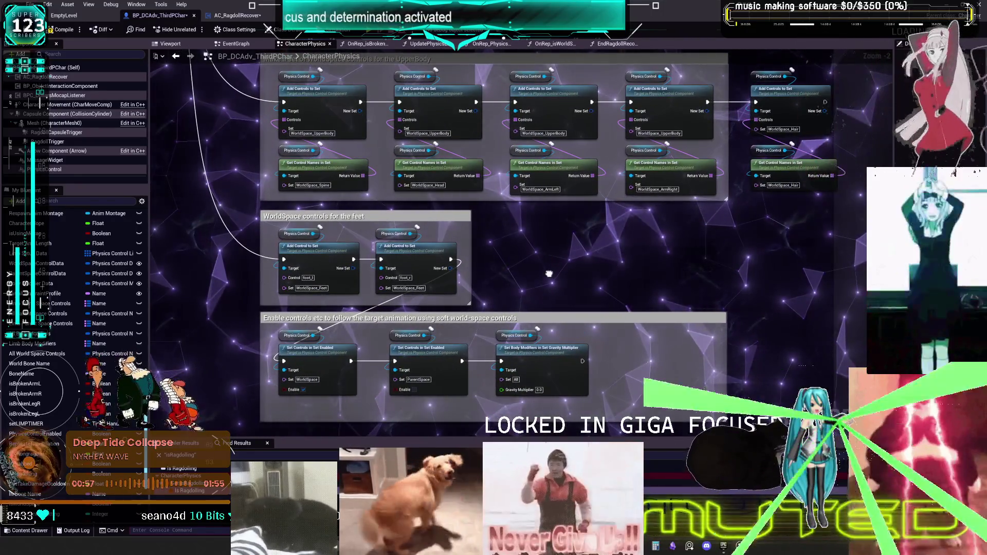
right_click(544, 269)
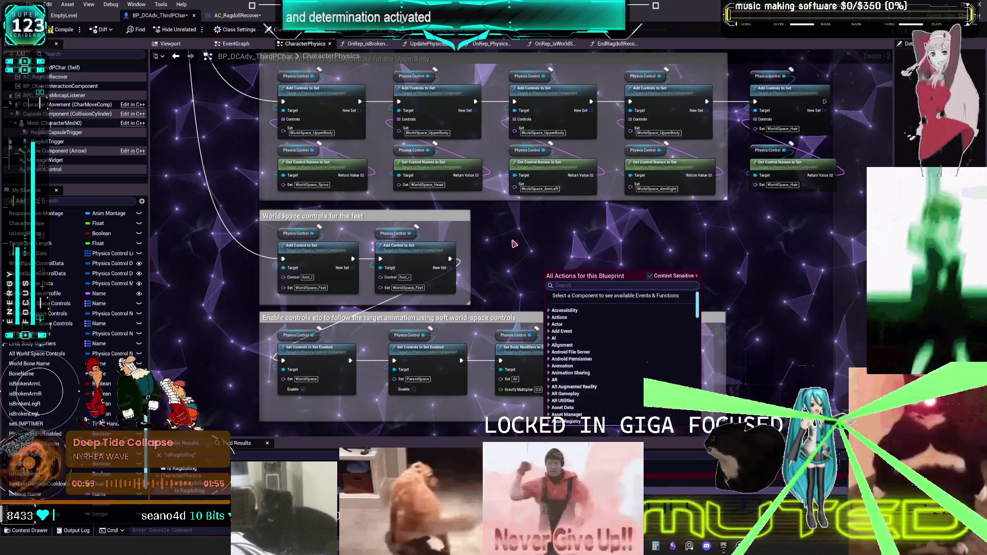
click(515, 238)
right_click(514, 238)
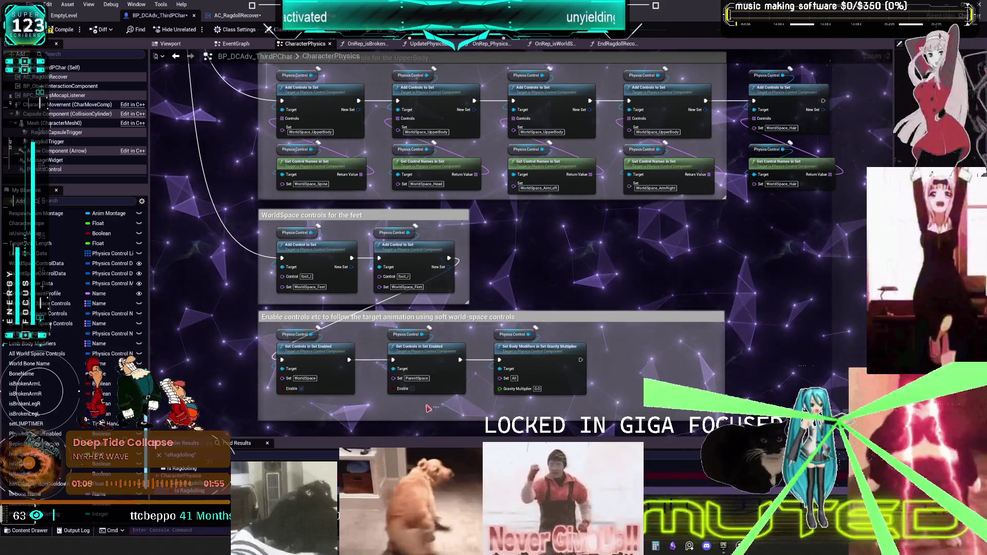
drag(428, 408, 278, 332)
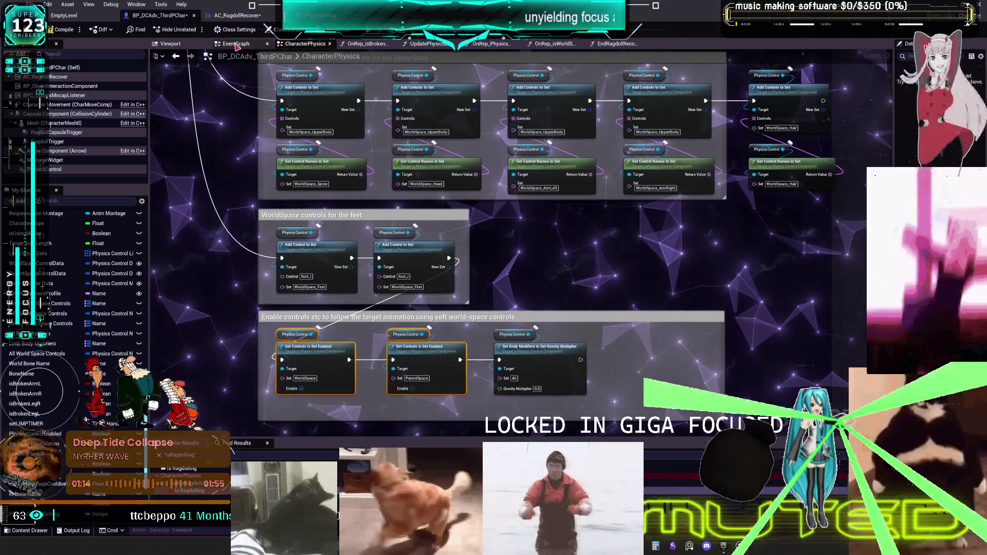
click(374, 45)
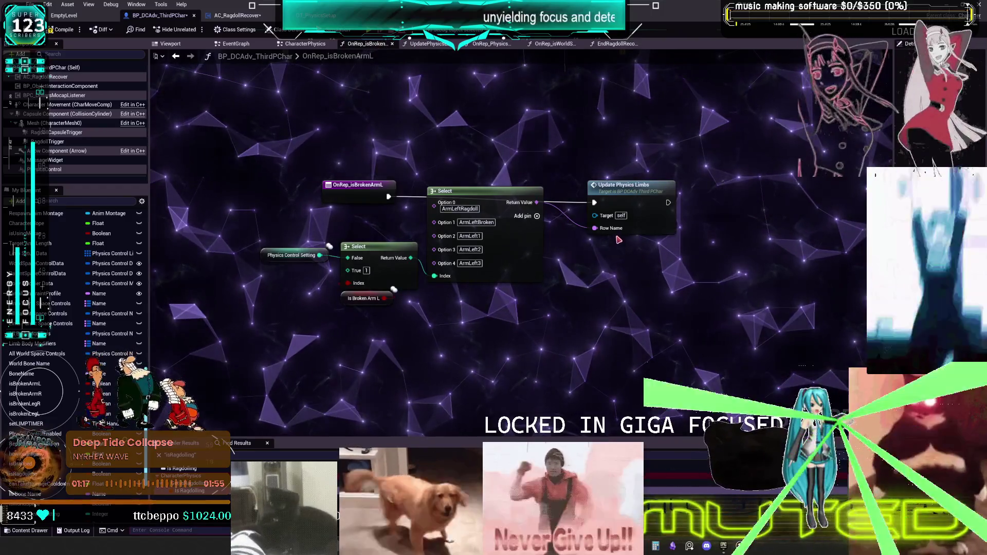
Paste both Set Controls in Set Enabled pairs into UpdatePhysicsLimbs, WorldSpace below ParentSpace
double_click(635, 185)
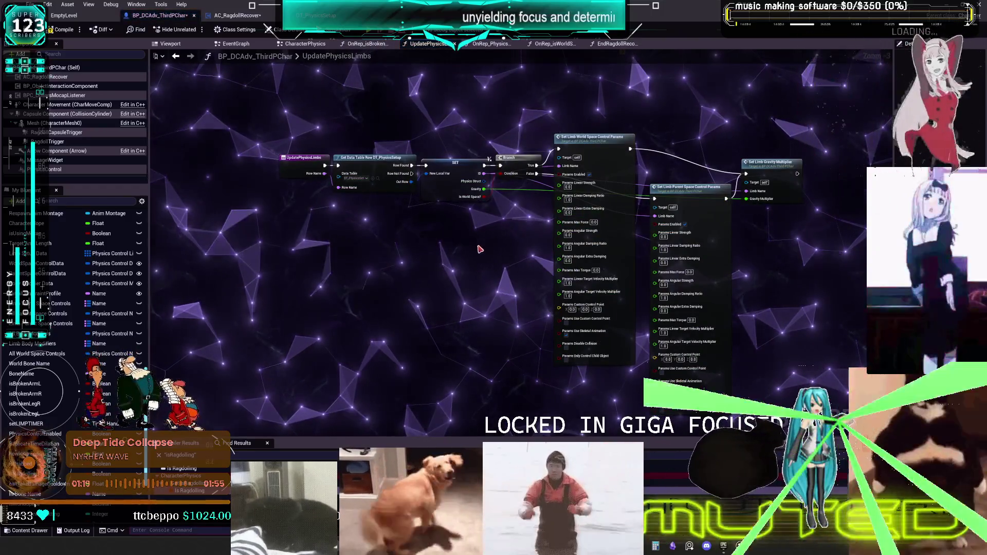
key(ctrl+v)
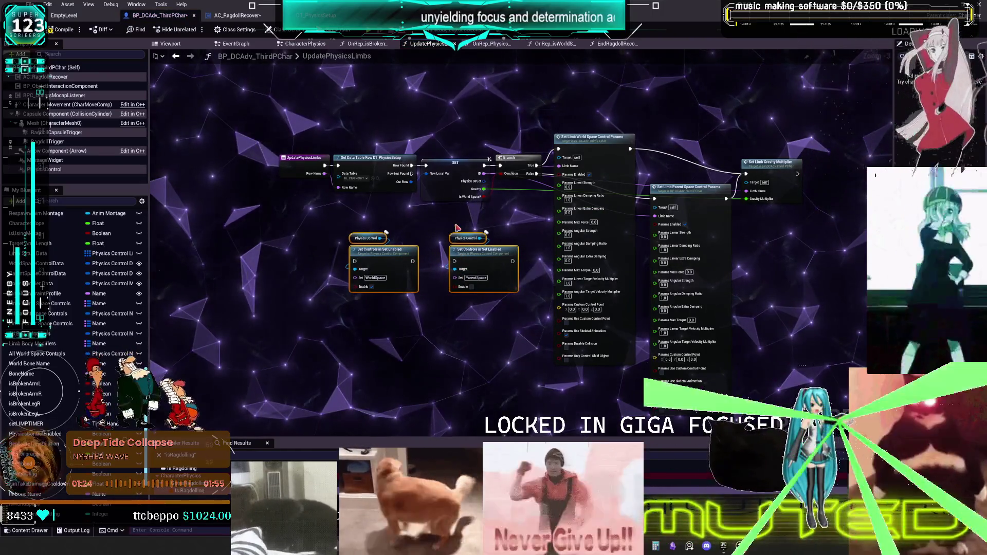
mouse_move(392, 257)
mouse_down()
mouse_move(445, 314)
mouse_move(491, 319)
mouse_up()
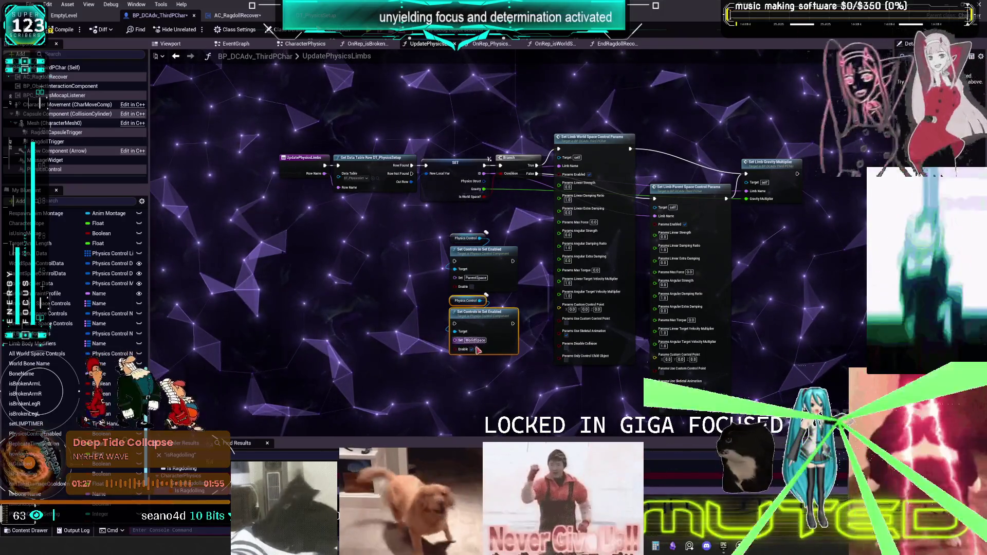
scroll(606, 360, up, 1)
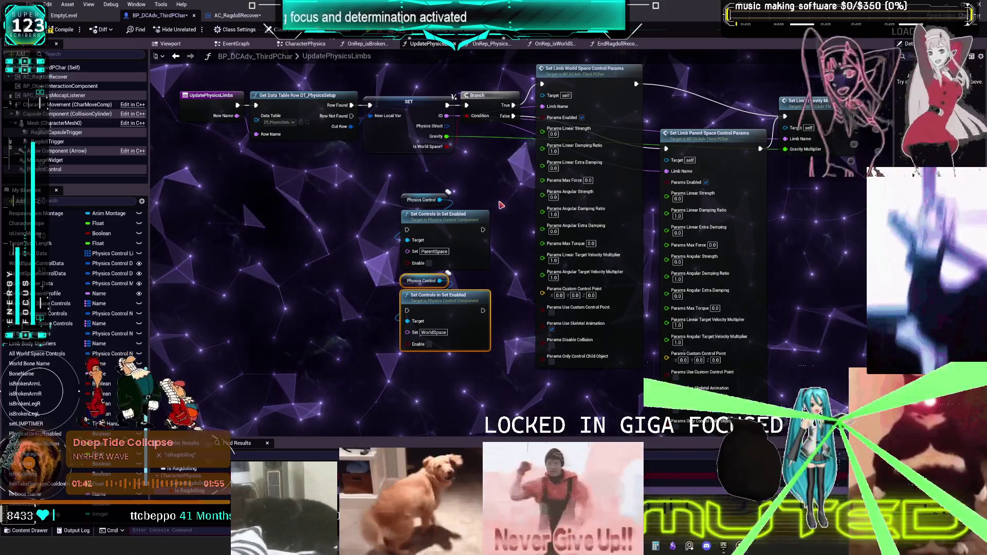
drag(502, 206, 383, 231)
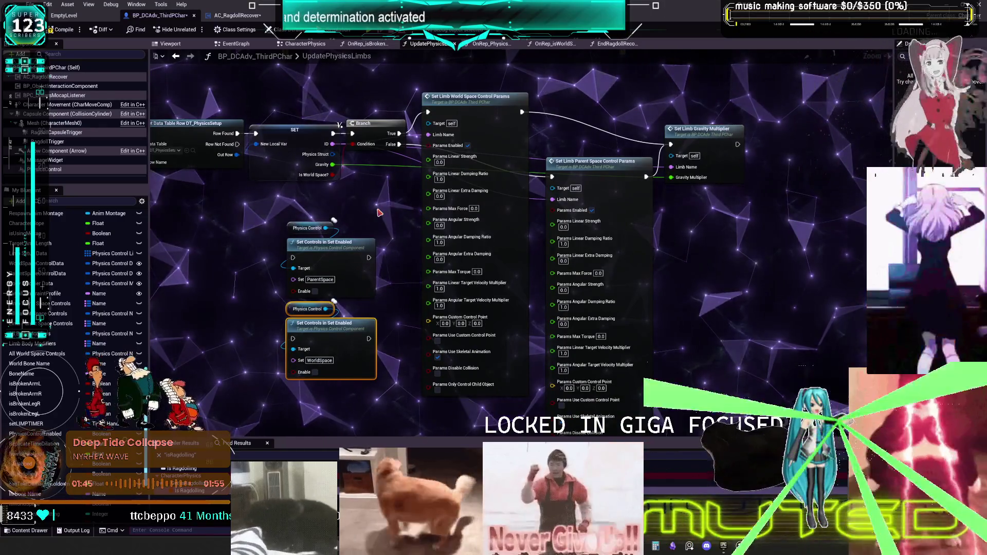
right_click(379, 208)
click(360, 204)
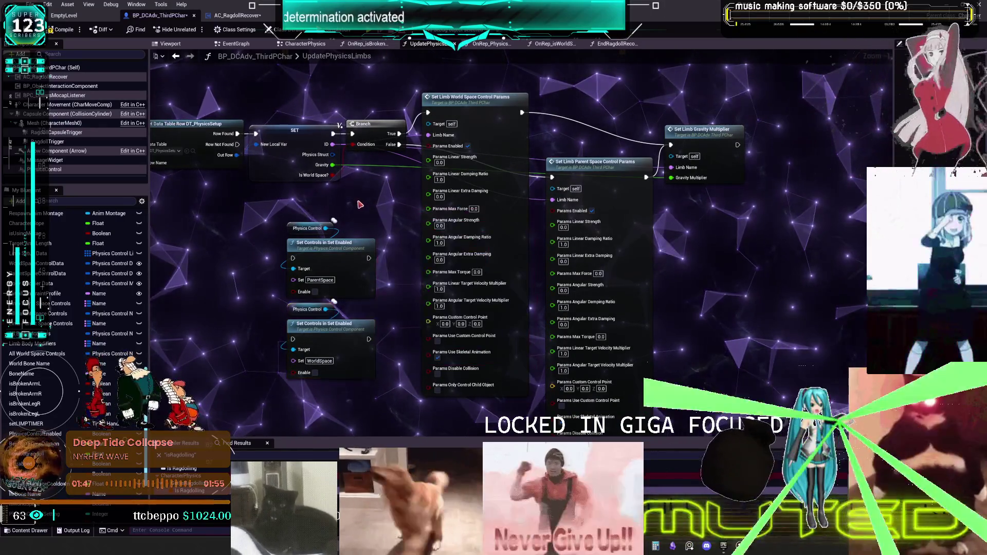
drag(360, 204, 396, 191)
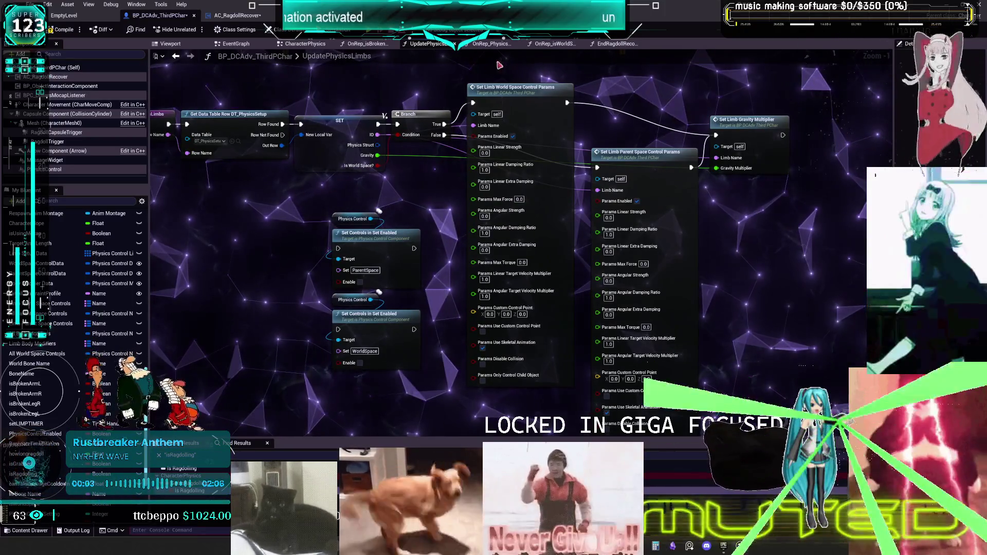
Move the two Set Controls nodes down-left and title their comment 'is this all controls'
drag(363, 296, 373, 288)
drag(370, 333, 284, 372)
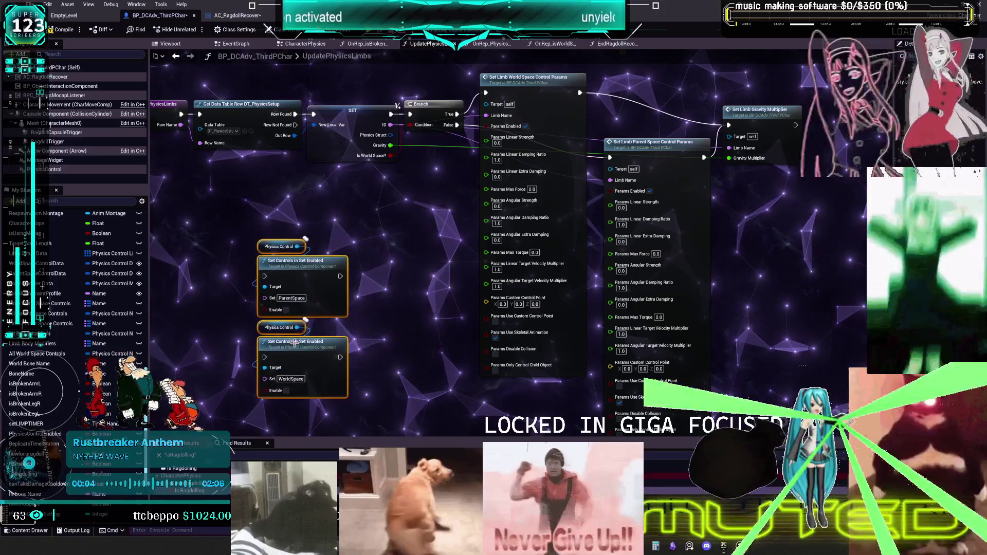
text(cits)
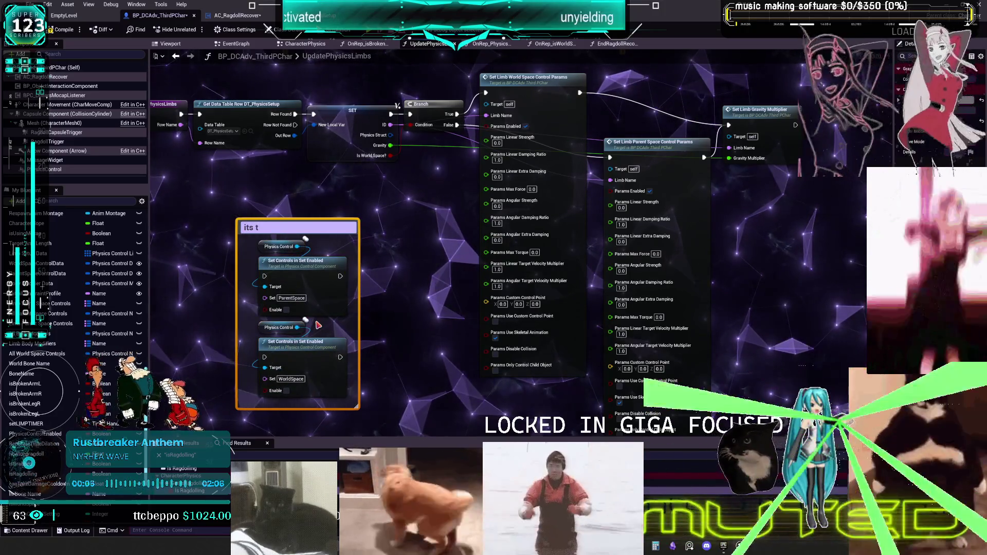
key(BackSpace)
key(BackSpace)
key(BackSpace)
text(his all co)
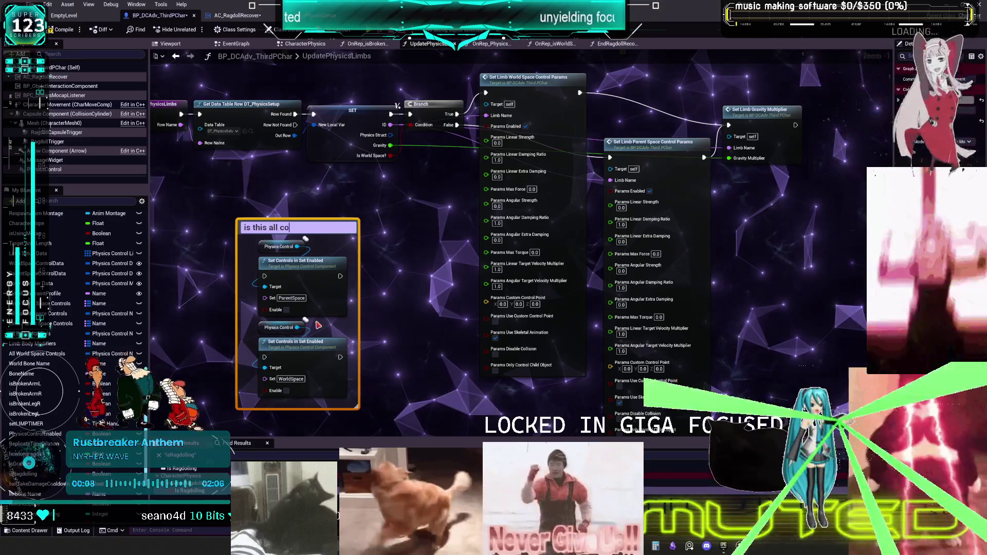
text(ntrols)
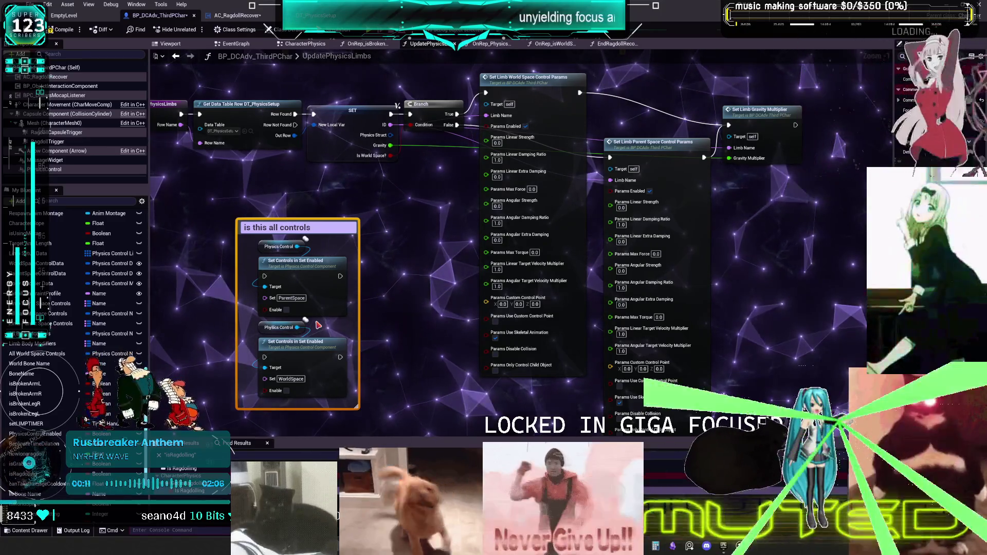
click(435, 330)
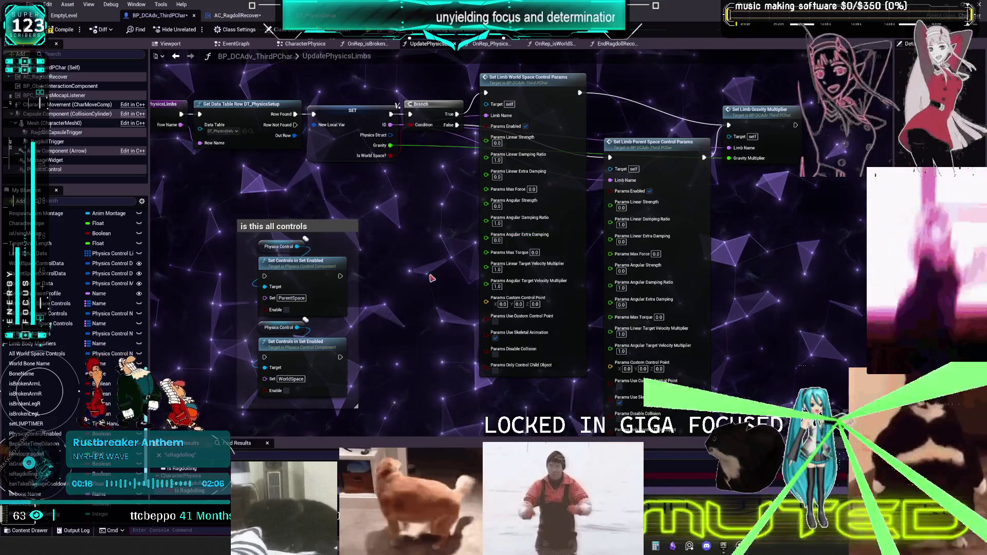
Move the 'is this all controls' comment group up-left and enlarge its box upward
scroll(432, 272, down, 2)
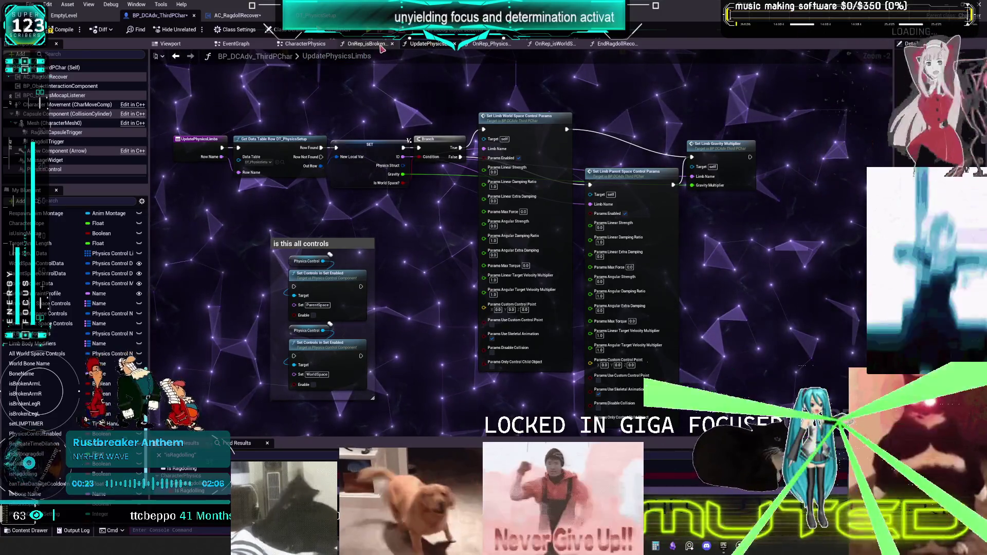
drag(394, 229, 398, 178)
click(299, 192)
drag(342, 229, 281, 233)
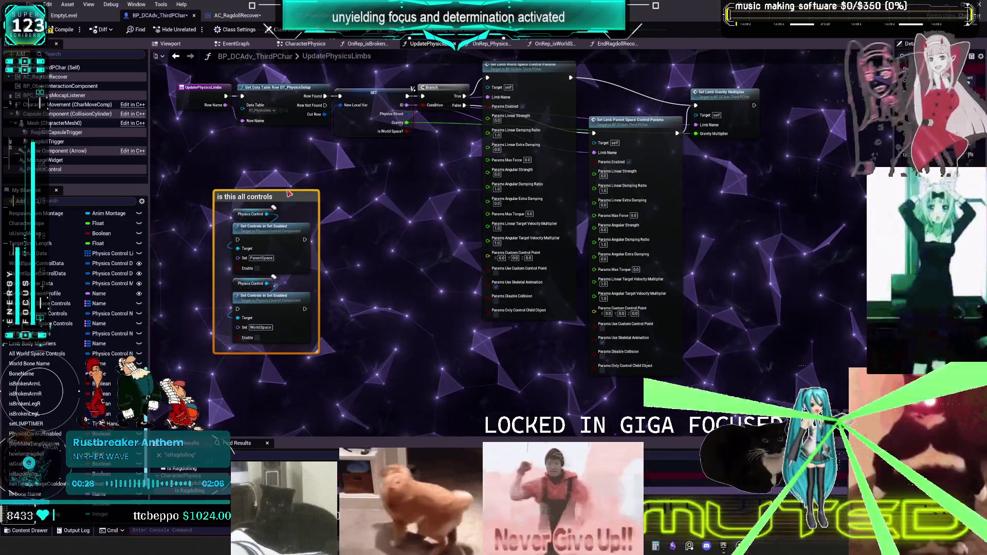
drag(289, 191, 304, 161)
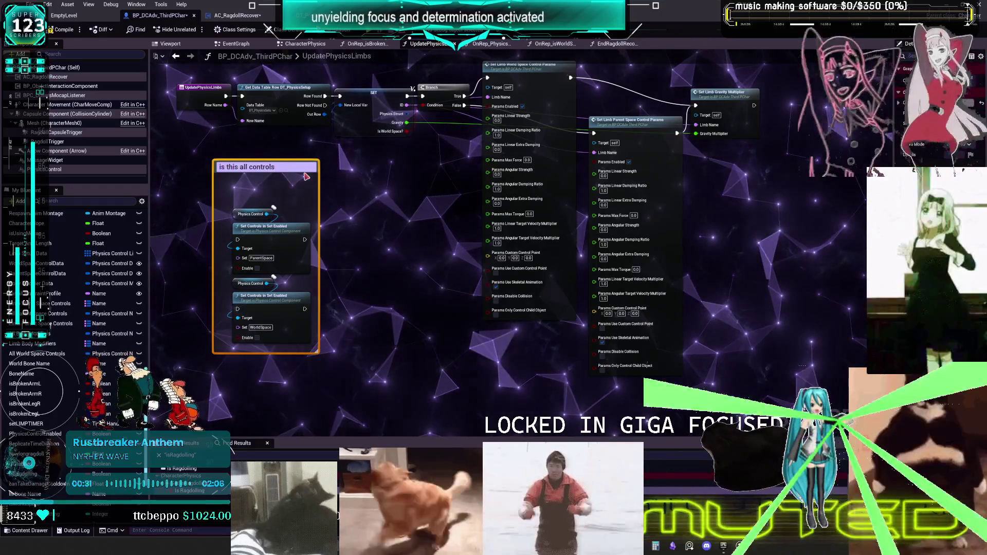
Reword the comment to ask whether it would override everything, fix 'oeverride', and widen the box
text(can set all)
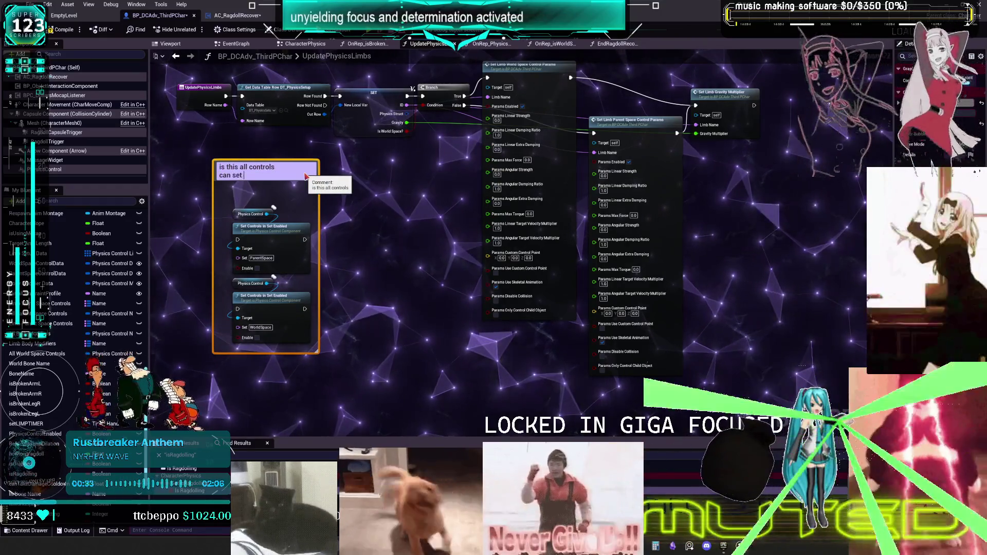
key(BackSpace)
key(BackSpace)
key(BackSpace)
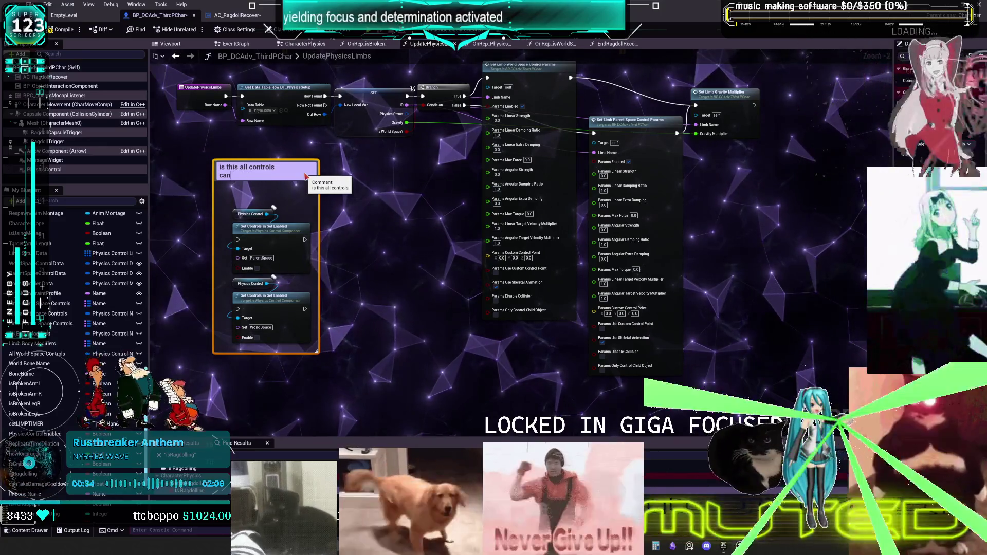
key(BackSpace)
key(BackSpace)
text(,)
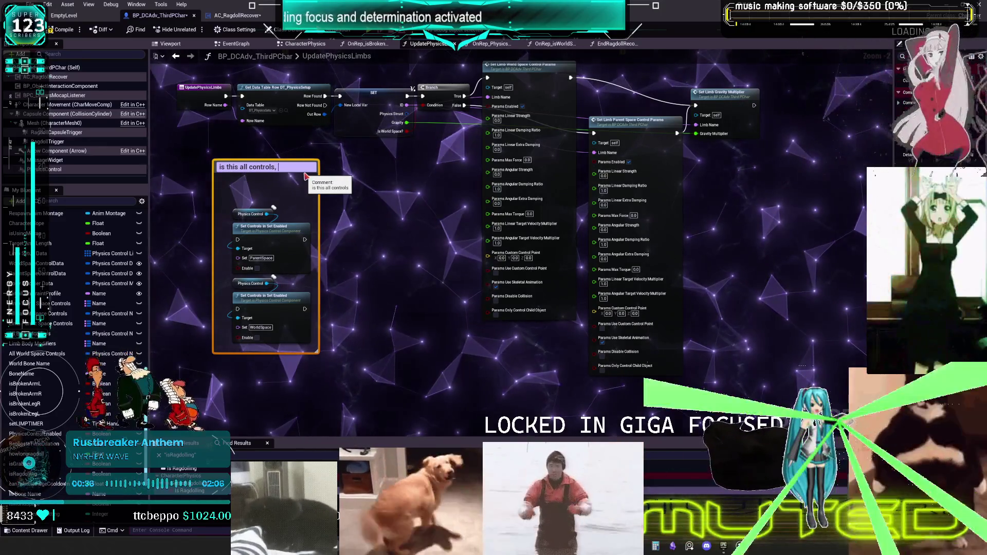
text(wouldnt wor)
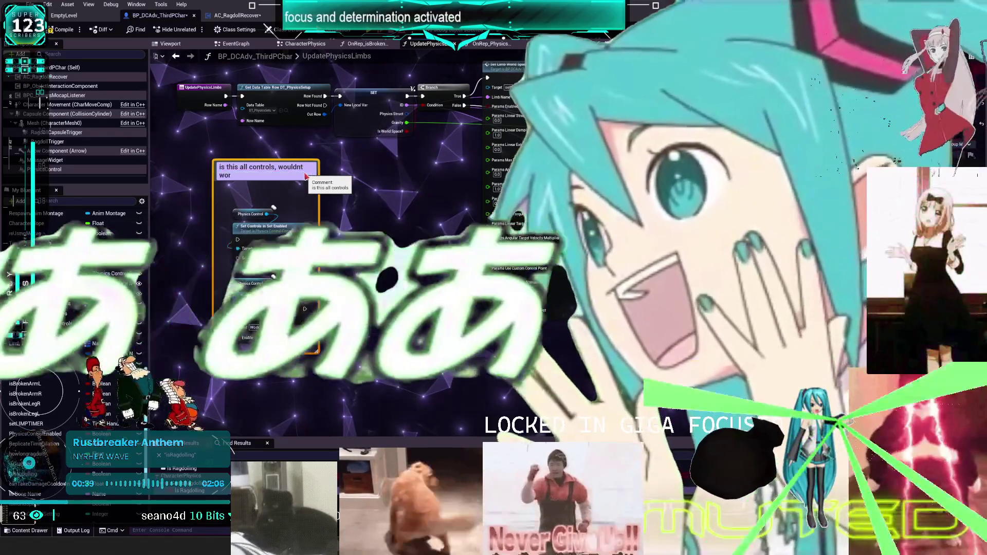
text(k it would ooverride everything)
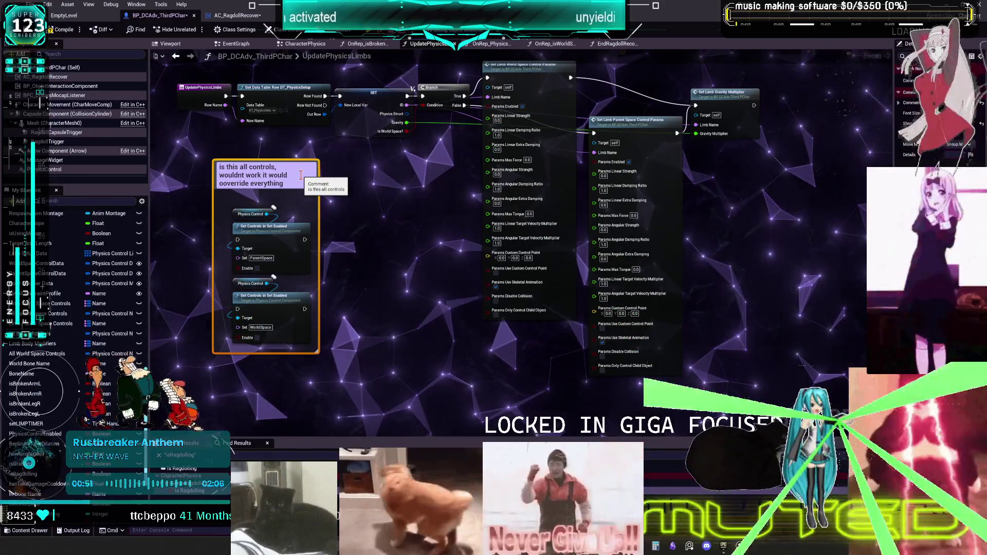
key(Left)
key(Left)
key(Left)
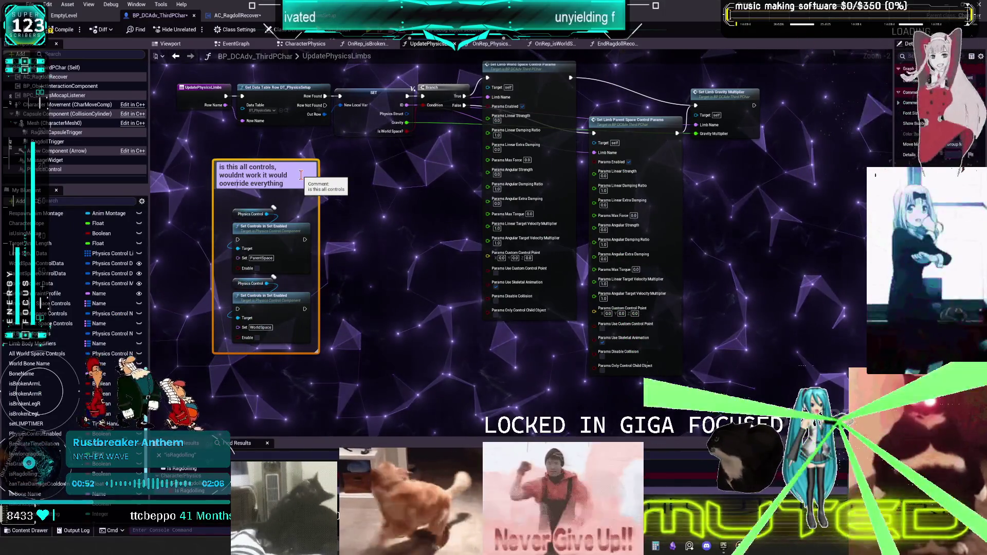
key(BackSpace)
key(Return)
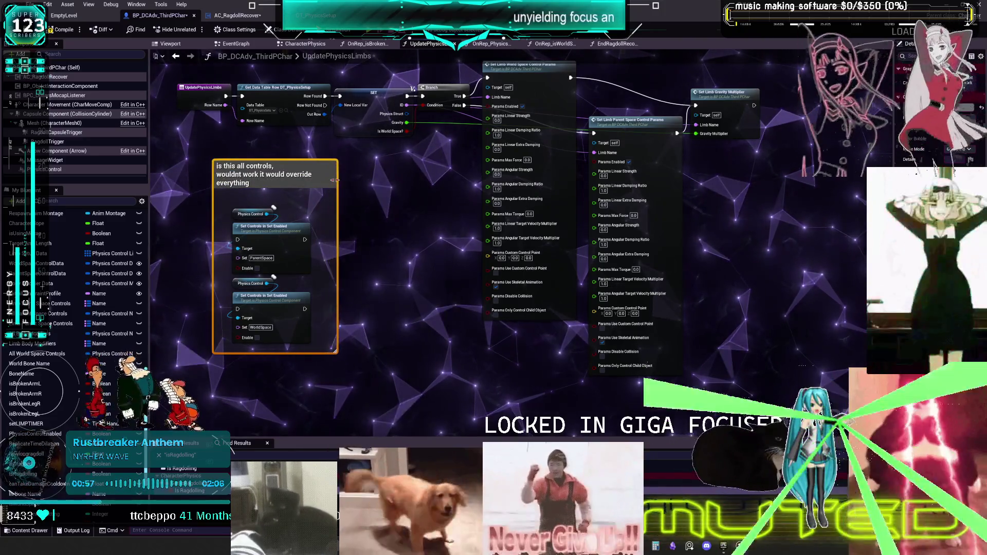
drag(319, 179, 361, 179)
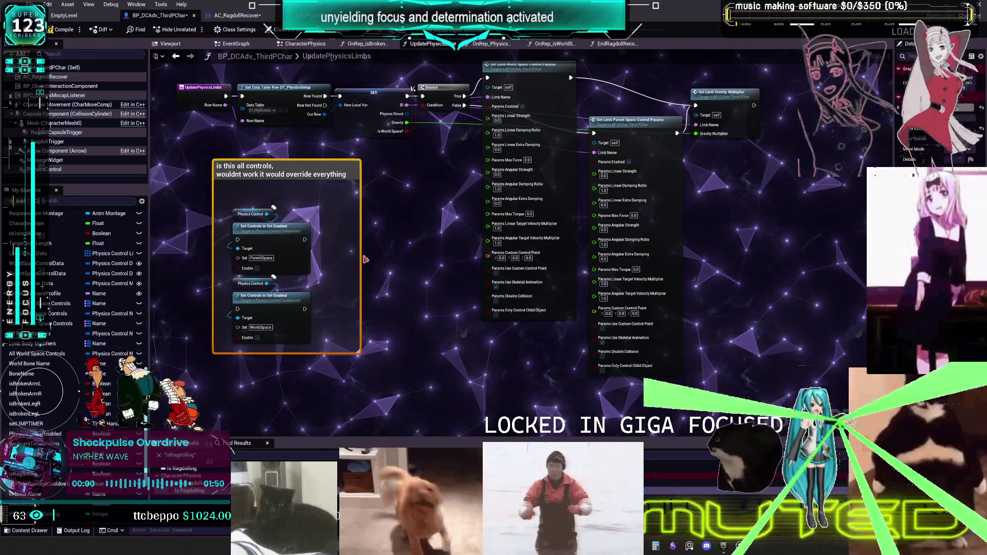
Widen the override-question comment box until its text wraps onto two lines
scroll(386, 258, up, 2)
Recombine the split Params pin and stack the World Space and Parent Space control-params nodes
scroll(406, 256, down, 2)
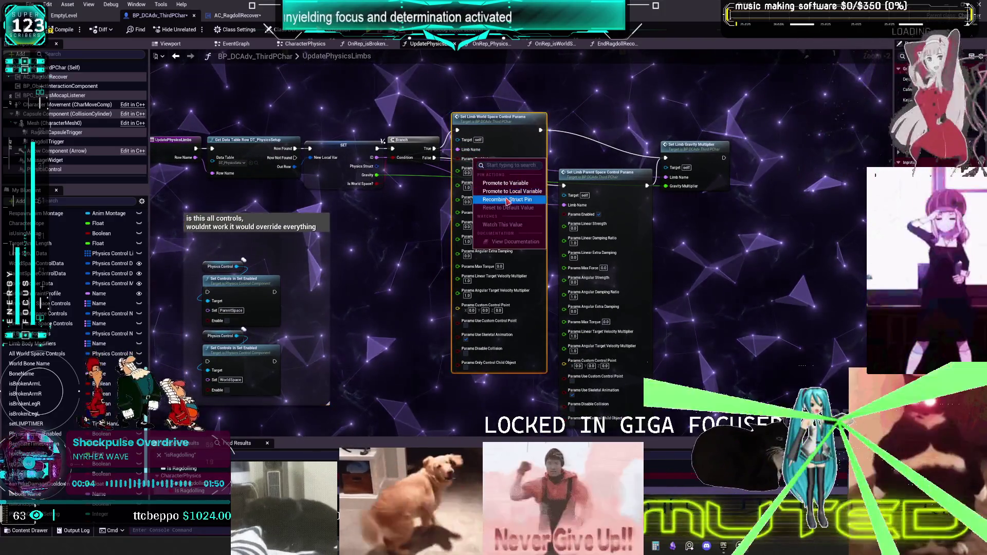
right_click(580, 210)
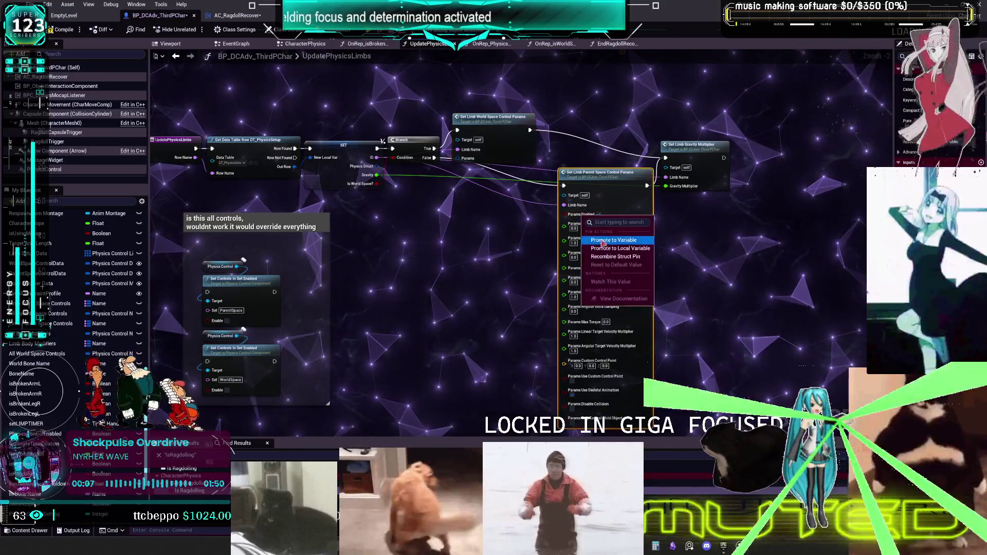
click(591, 221)
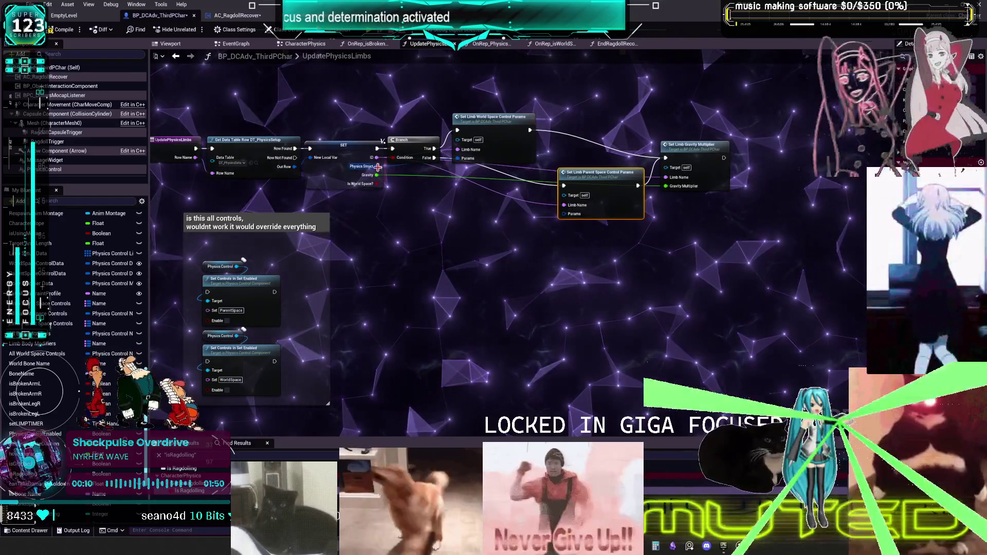
drag(494, 118, 512, 99)
drag(510, 180, 513, 166)
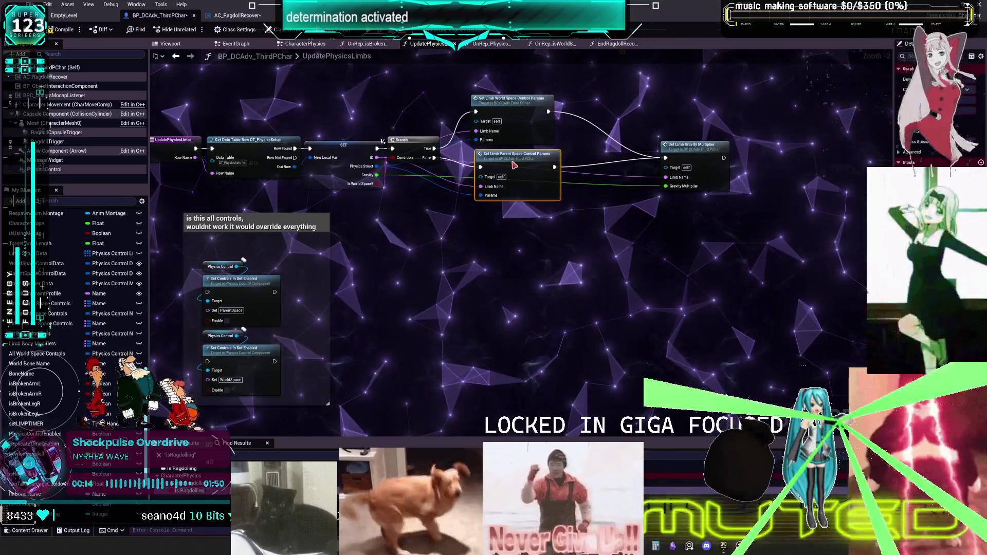
click(483, 245)
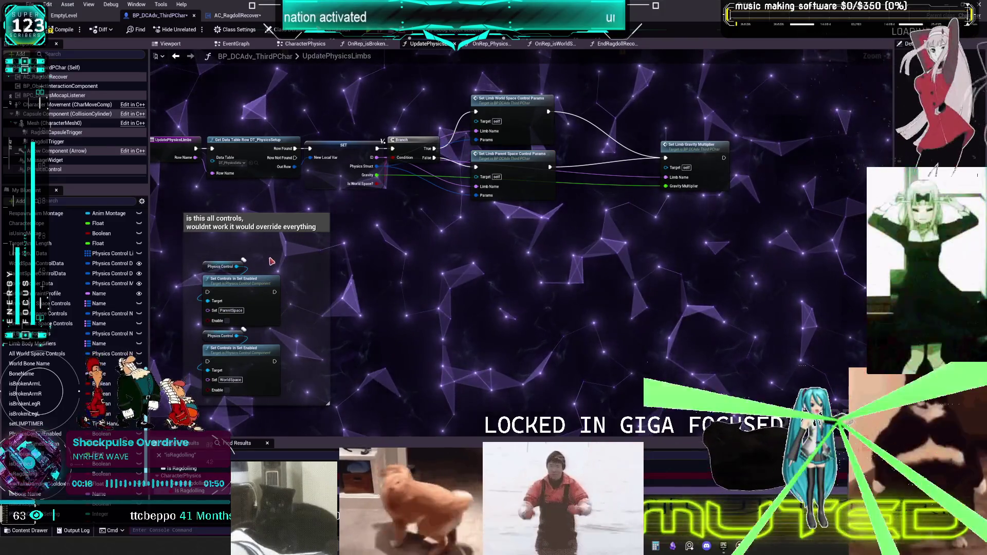
Move both Physics Control and Set Controls pairs out of the comment beside the limb nodes
mouse_move(243, 250)
mouse_down()
mouse_move(224, 288)
mouse_move(230, 353)
mouse_move(360, 301)
mouse_move(554, 298)
mouse_move(565, 307)
mouse_up()
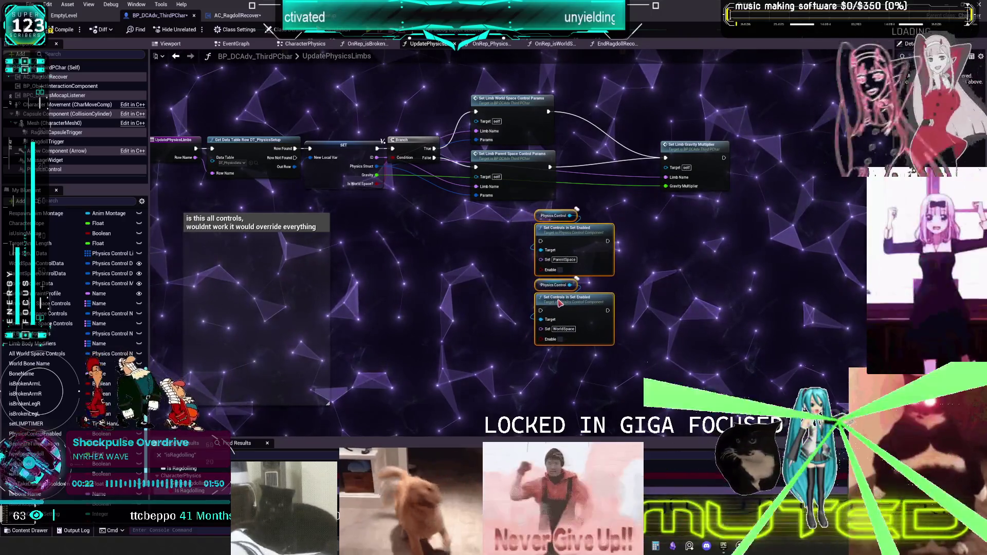
drag(404, 211, 363, 231)
click(364, 232)
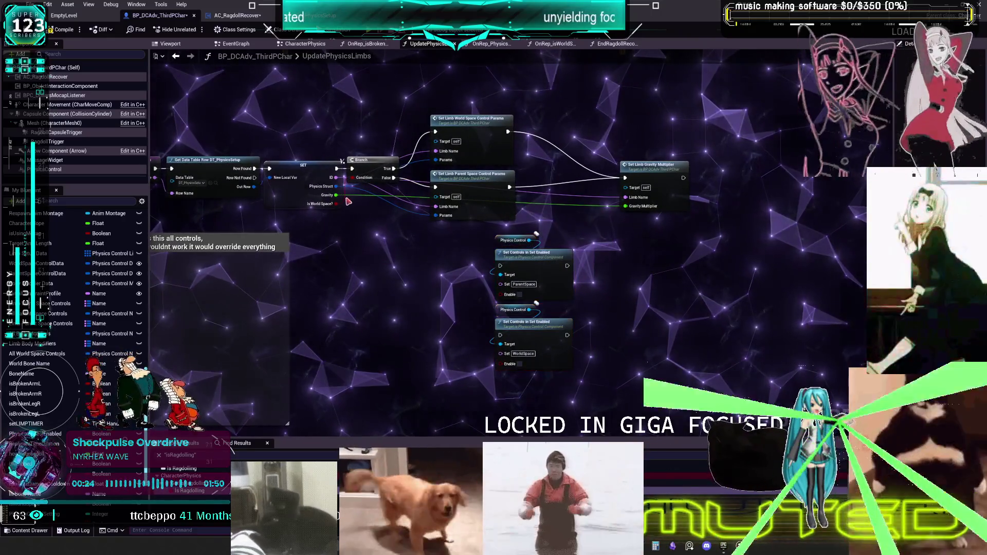
Wire the Branch and SET outputs into both Set Controls in Set Enabled nodes
mouse_move(336, 178)
mouse_down()
mouse_move(423, 273)
mouse_move(498, 251)
mouse_move(394, 297)
mouse_move(516, 257)
mouse_up()
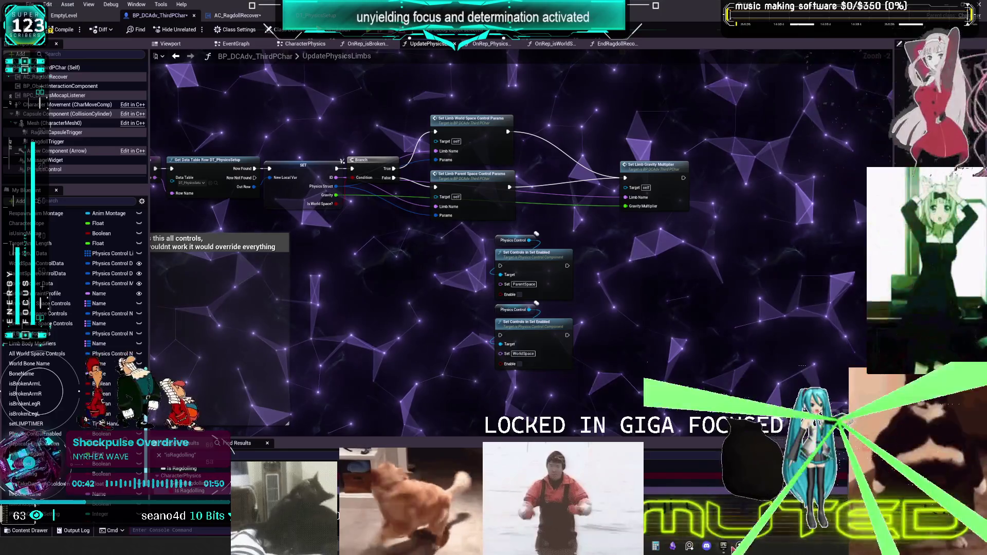
mouse_move(337, 191)
mouse_down()
mouse_move(496, 260)
mouse_move(508, 289)
mouse_up()
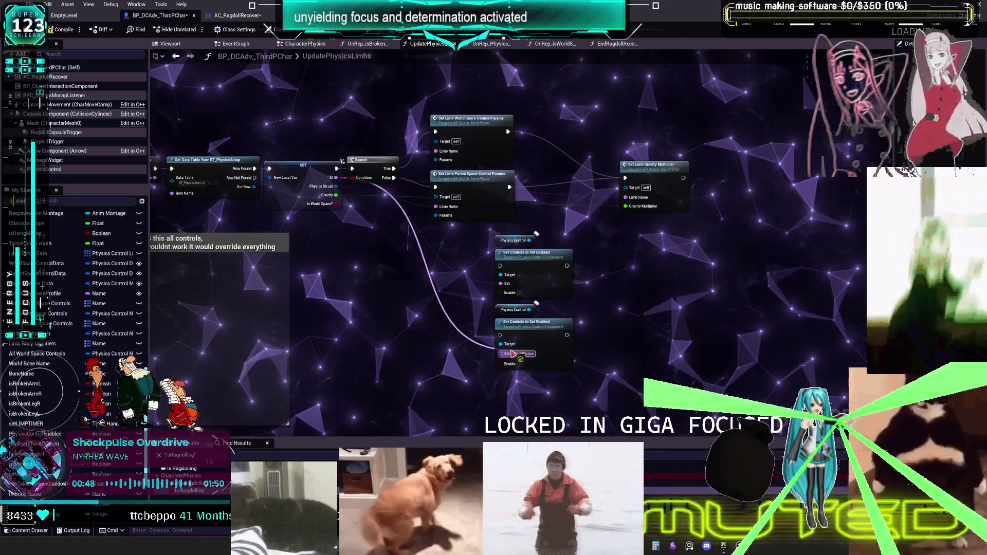
drag(513, 354, 509, 354)
drag(652, 171, 568, 188)
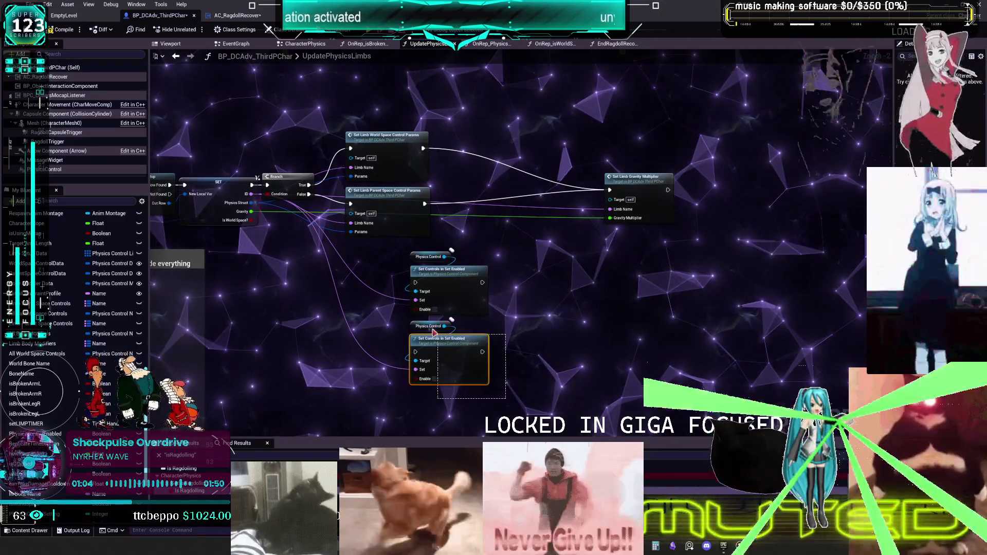
Move the lower Set Controls pair up and break the extra Set Limb Gravity Multiplier exec link
mouse_move(494, 386)
mouse_down()
mouse_move(411, 323)
mouse_move(443, 345)
mouse_move(509, 148)
mouse_move(509, 129)
mouse_move(495, 129)
mouse_move(611, 191)
mouse_up()
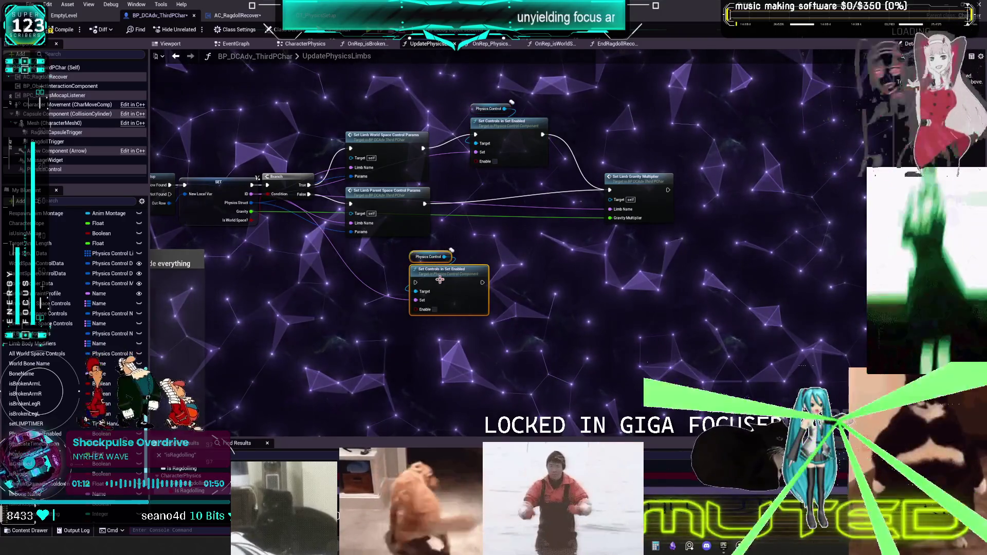
mouse_move(417, 254)
mouse_down()
mouse_move(477, 231)
mouse_move(414, 194)
mouse_up()
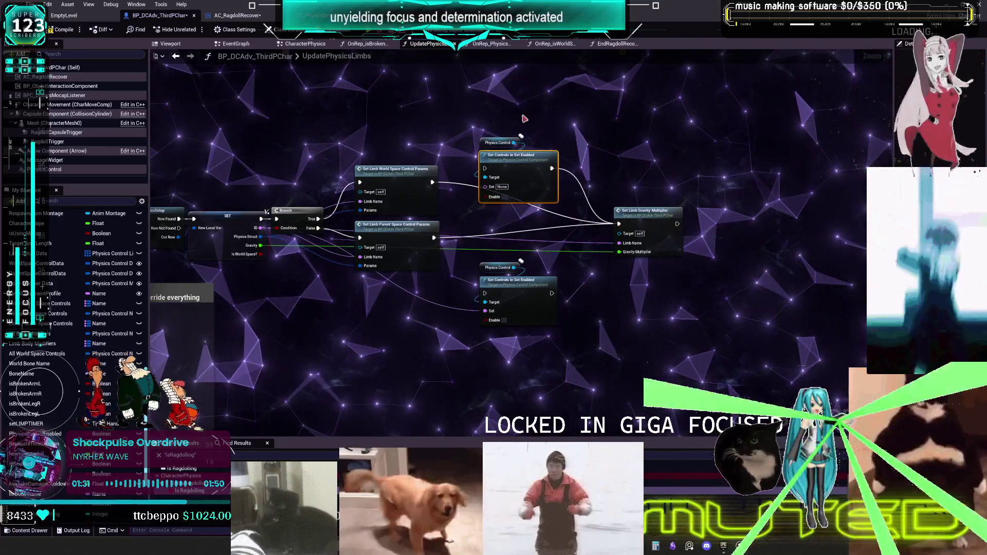
alt+click(546, 133)
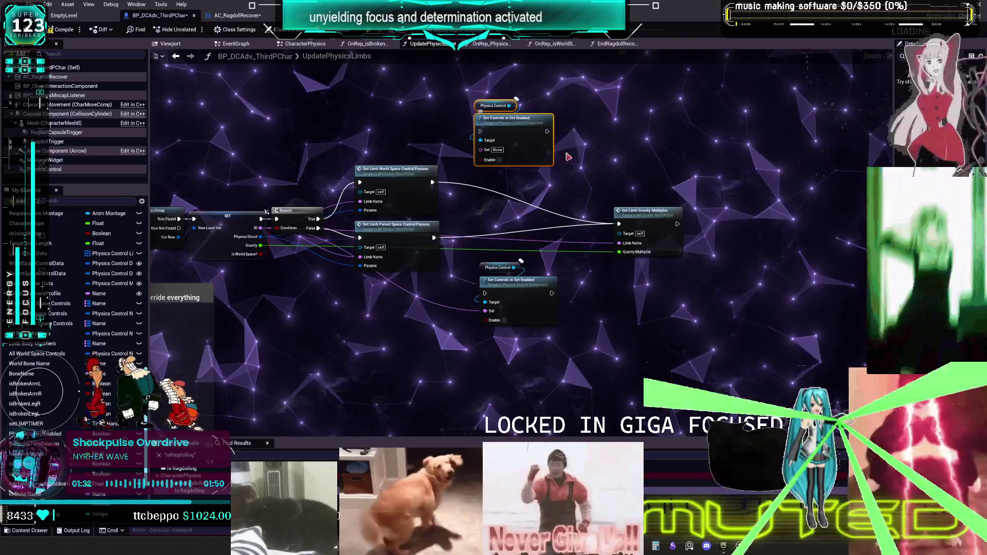
scroll(507, 199, down, 2)
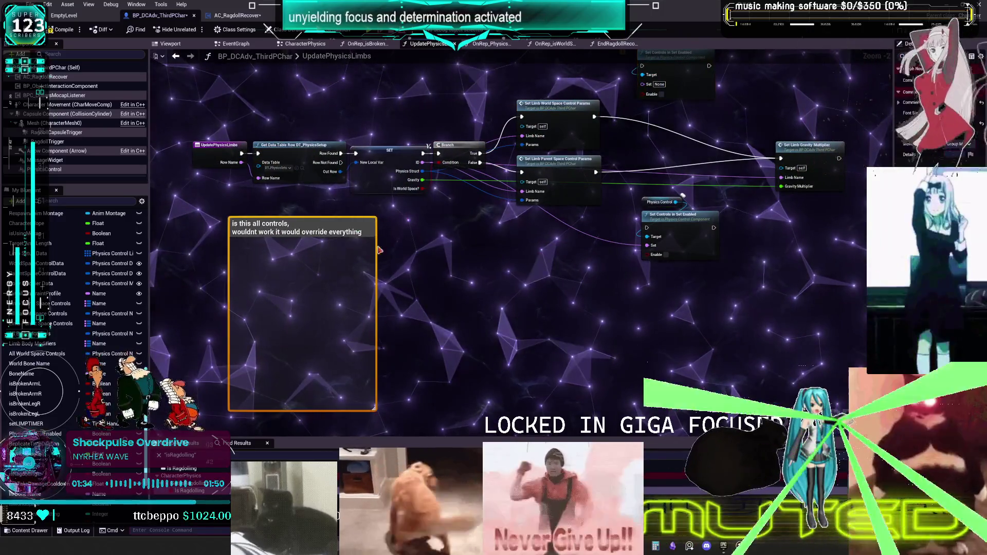
Begin titling the comment beside the upper Set Controls node 'Limb parent space enable'
scroll(433, 234, up, 2)
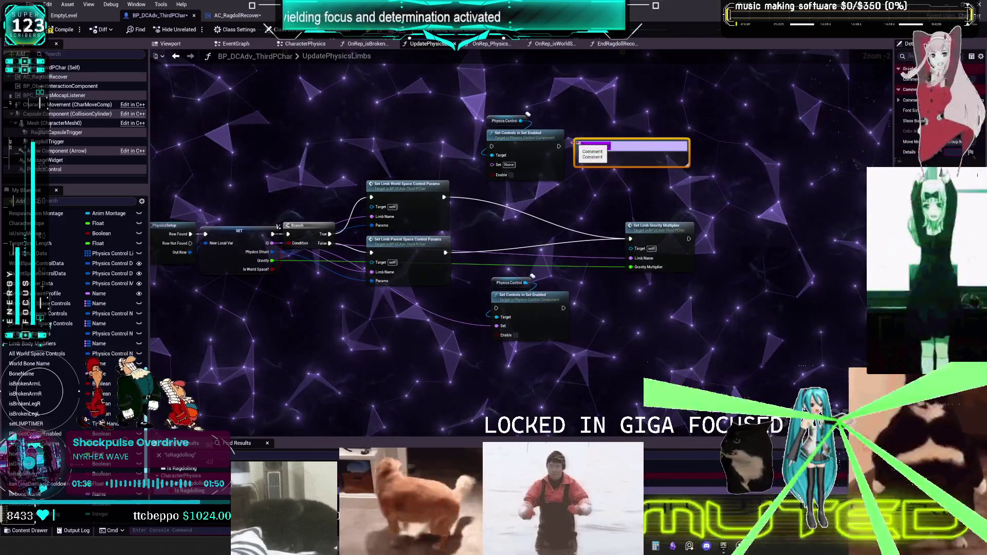
text(Limb par)
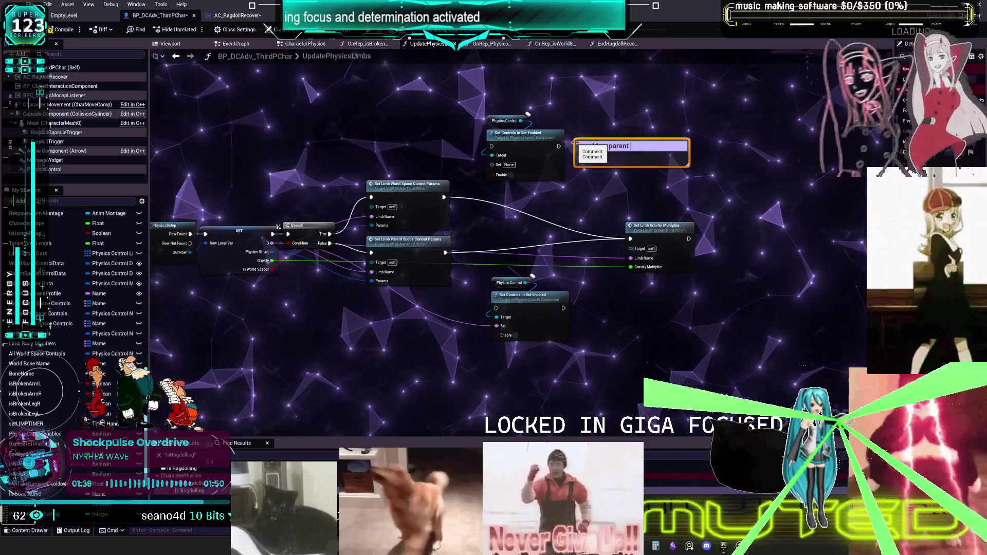
text(pace enable disable scenarios)
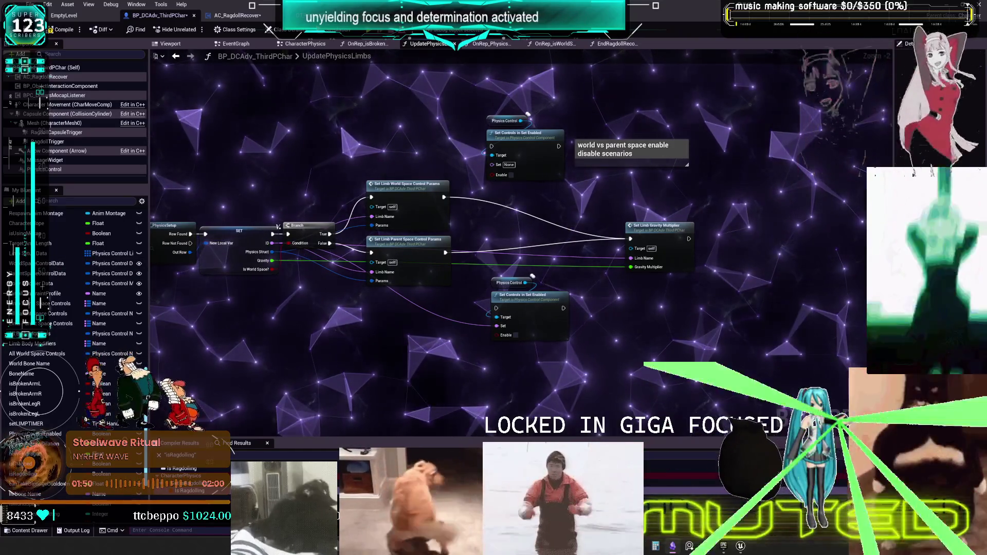
On the TO DO CHART canvas, copy the ragdoll [on] card and place it left of the chart
key(alt+Tab)
scroll(452, 149, up, 5)
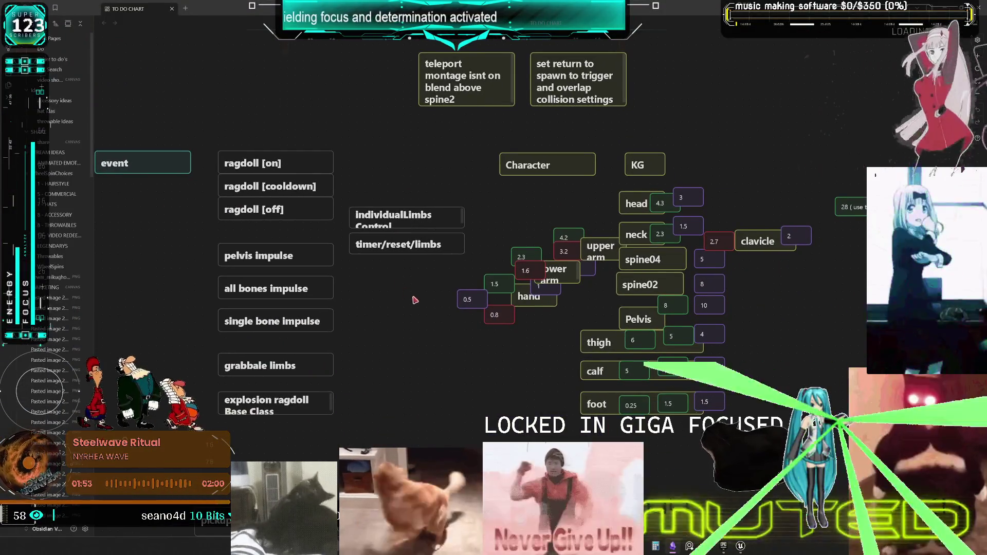
mouse_move(411, 354)
mouse_down()
mouse_move(572, 324)
mouse_move(705, 334)
mouse_up()
click(553, 146)
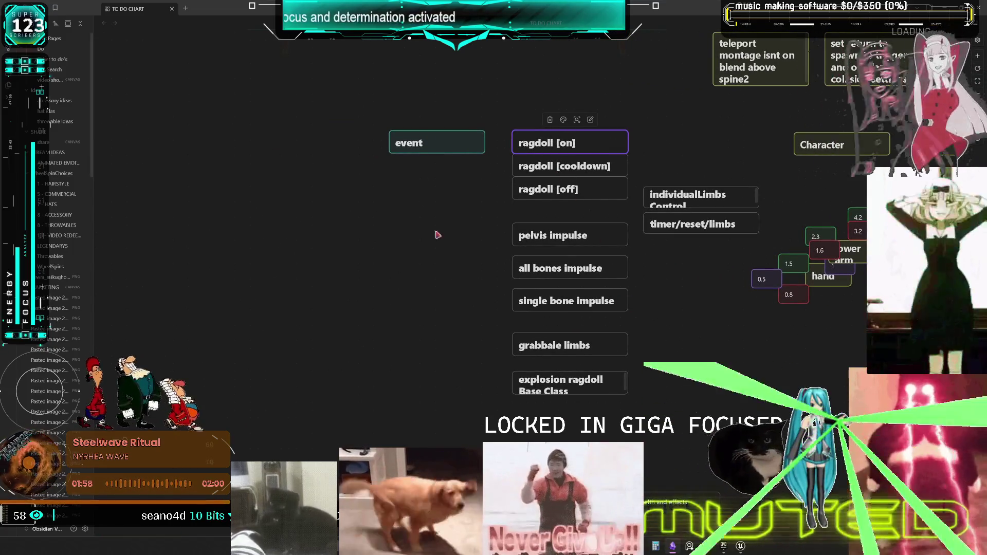
right_click(376, 218)
drag(385, 211, 446, 238)
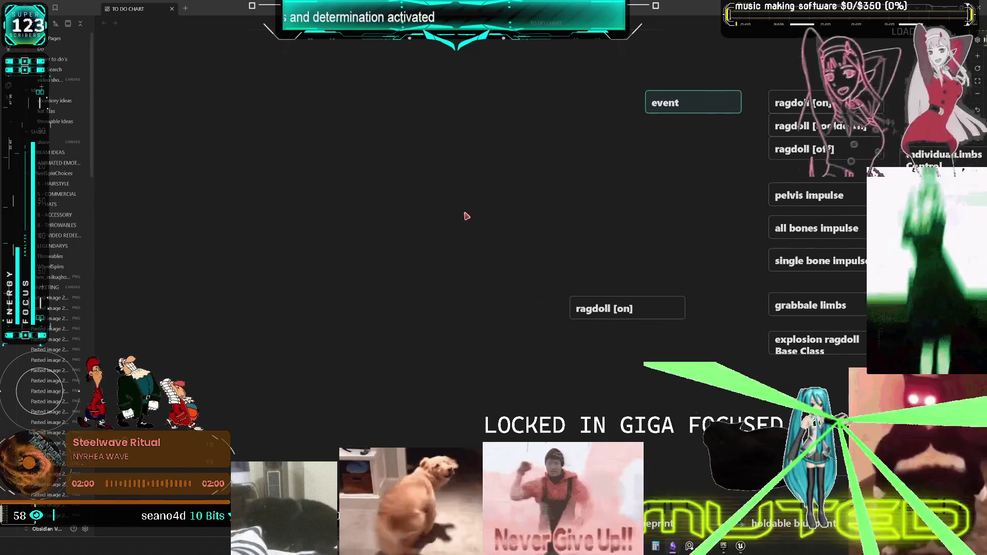
drag(594, 301, 315, 253)
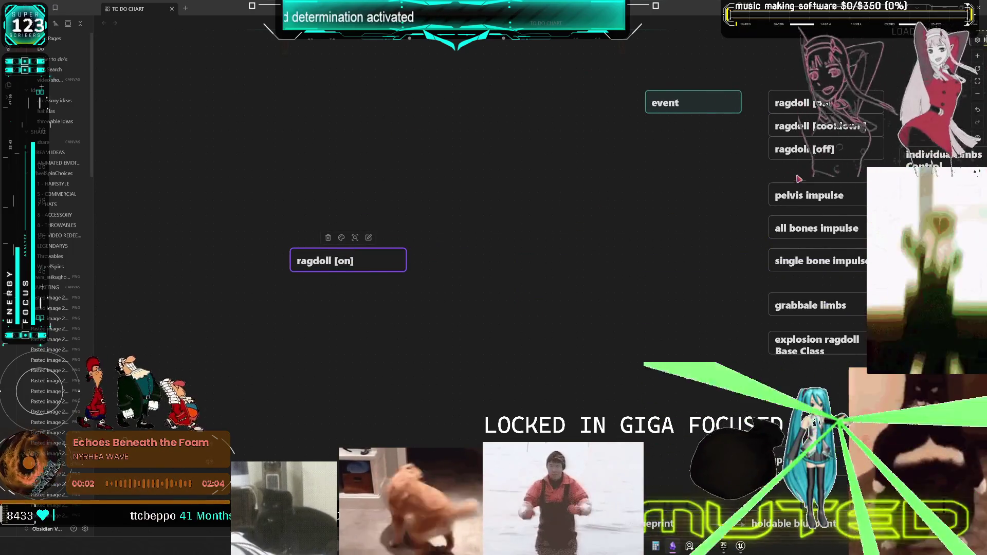
Duplicate the individualLimbs Control card above ragdoll [on], widen it, and paste another copy
scroll(643, 180, right, 2)
click(874, 156)
key(ctrl+v)
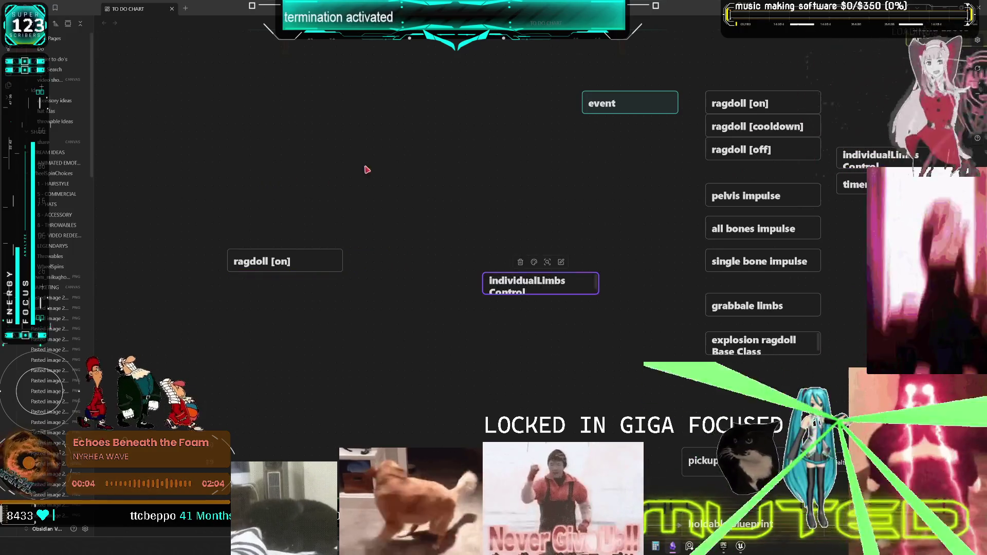
scroll(511, 194, left, 3)
drag(597, 283, 287, 194)
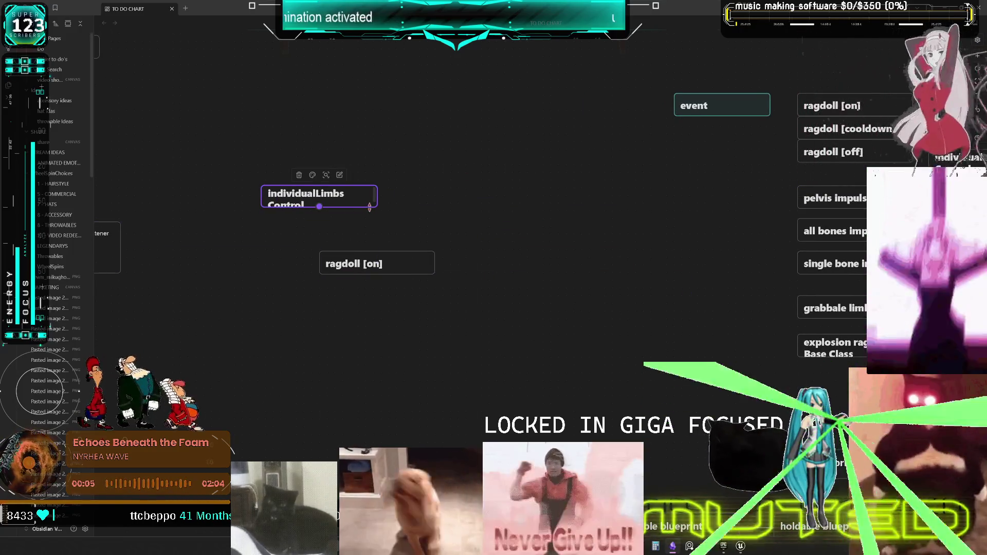
drag(463, 216, 366, 195)
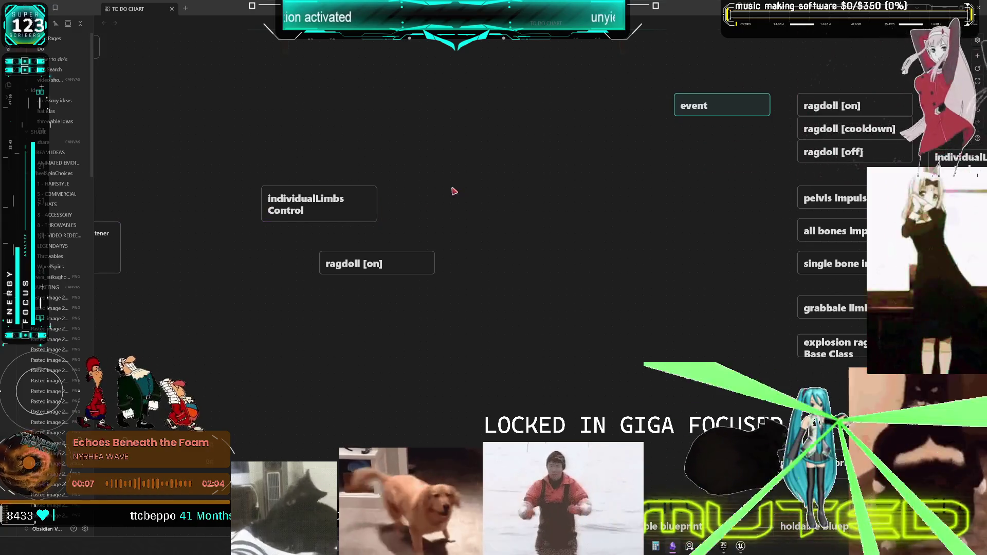
key(ctrl+v)
Retitle the pasted card to 'both Legs', keeping its heading mark
double_click(534, 278)
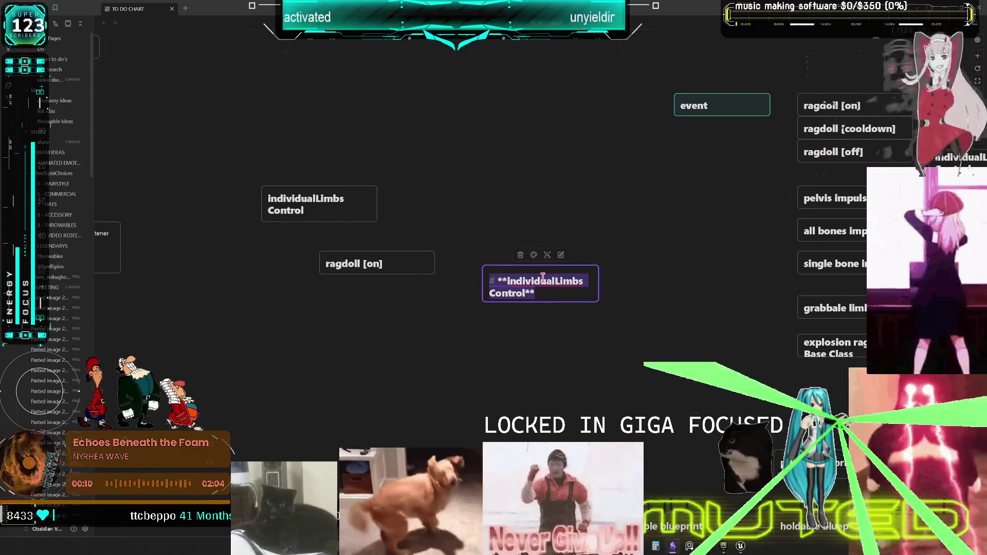
key(Escape)
double_click(543, 278)
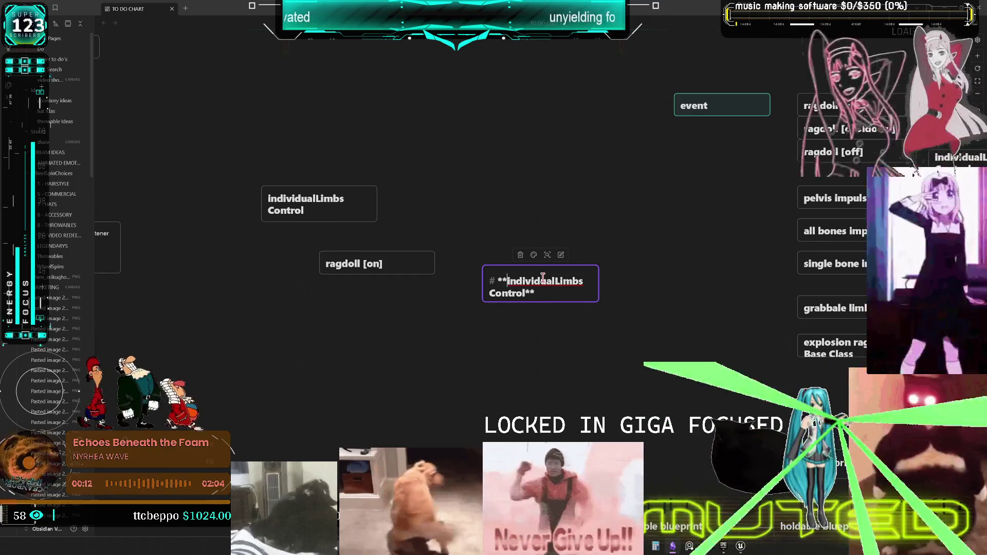
key(Right)
key(Right)
key(shift+Down)
key(shift+End)
key(shift+Left)
key(shift+Left)
key(BackSpace)
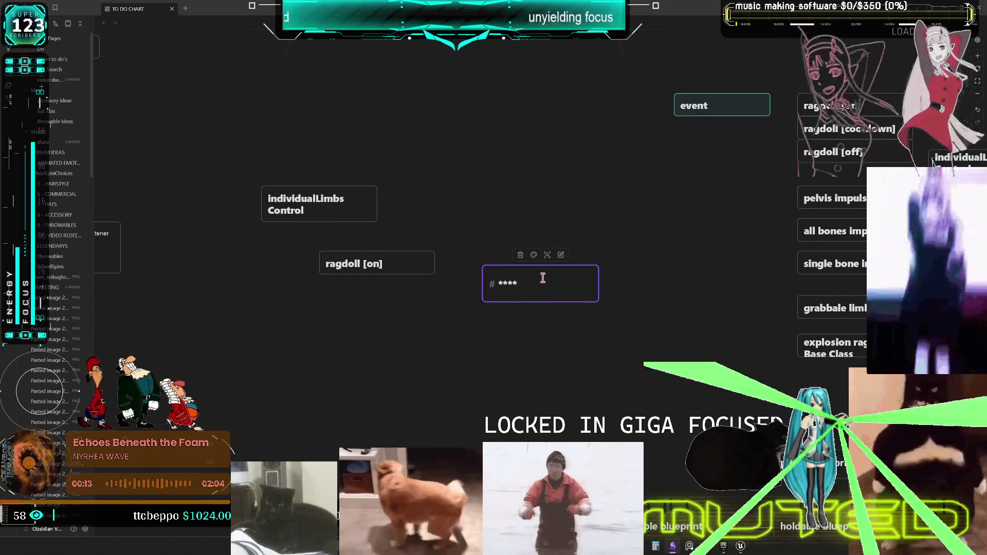
text(bothegs)
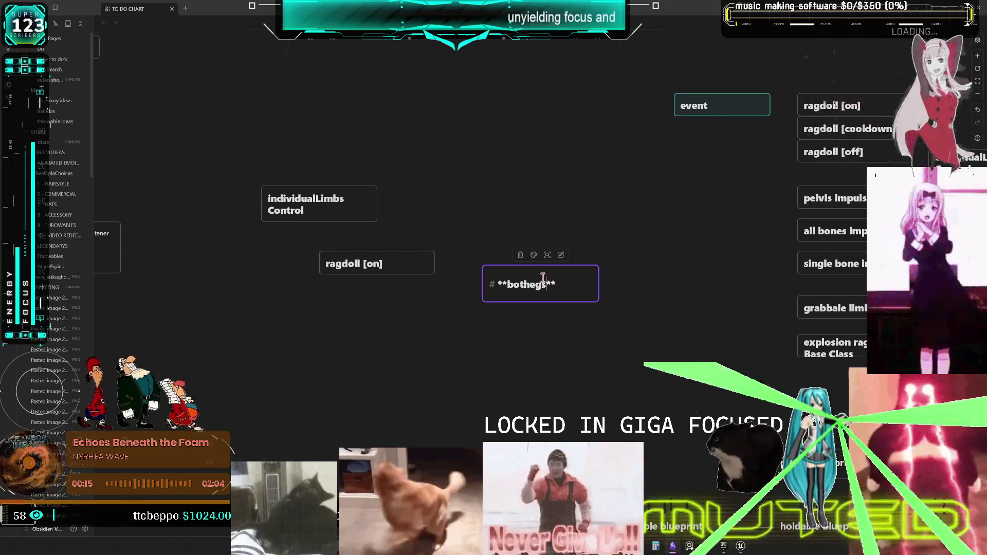
key(Home)
key(Right)
key(Right)
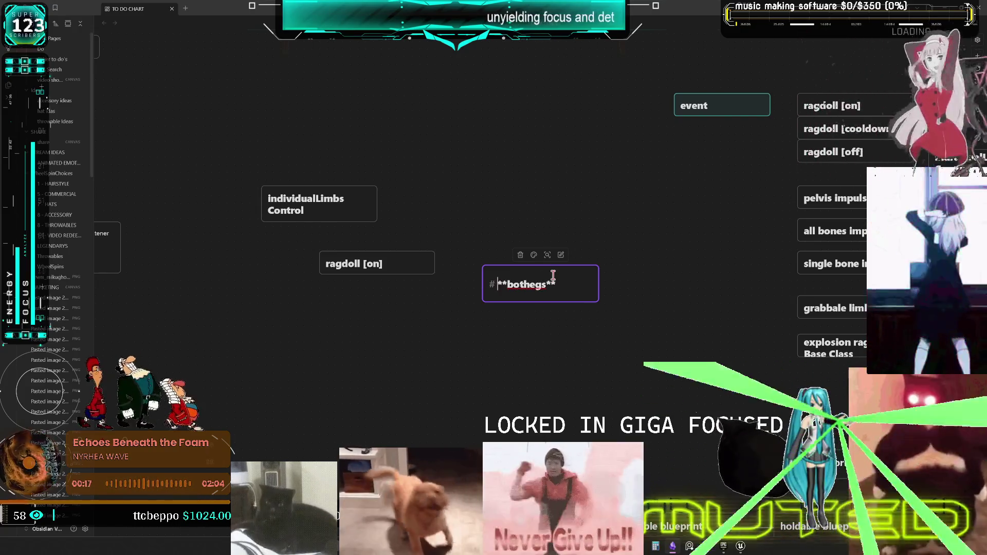
text(L)
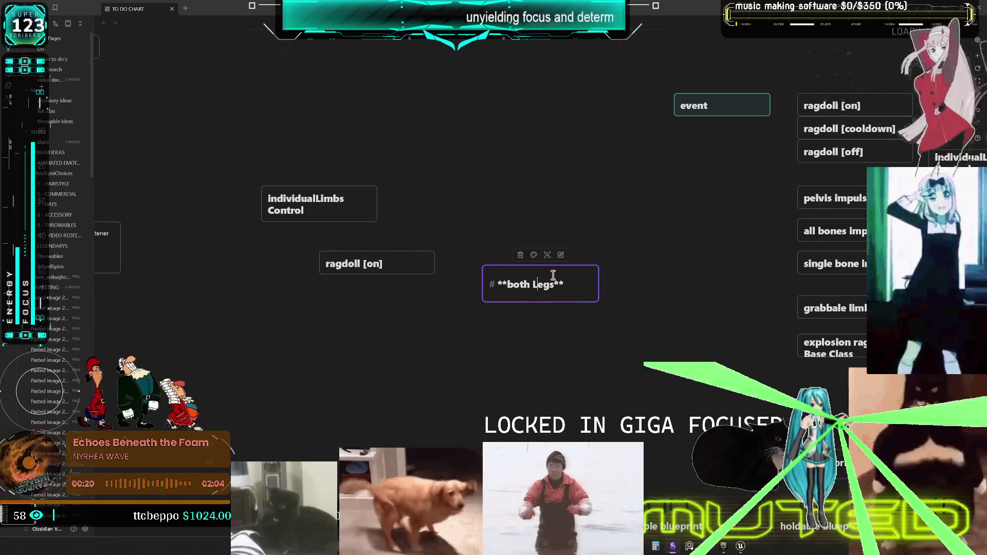
key(Escape)
Place both Legs under individualLimbs Control and draw arrows into it and on to ragdoll [on]
drag(493, 284, 283, 311)
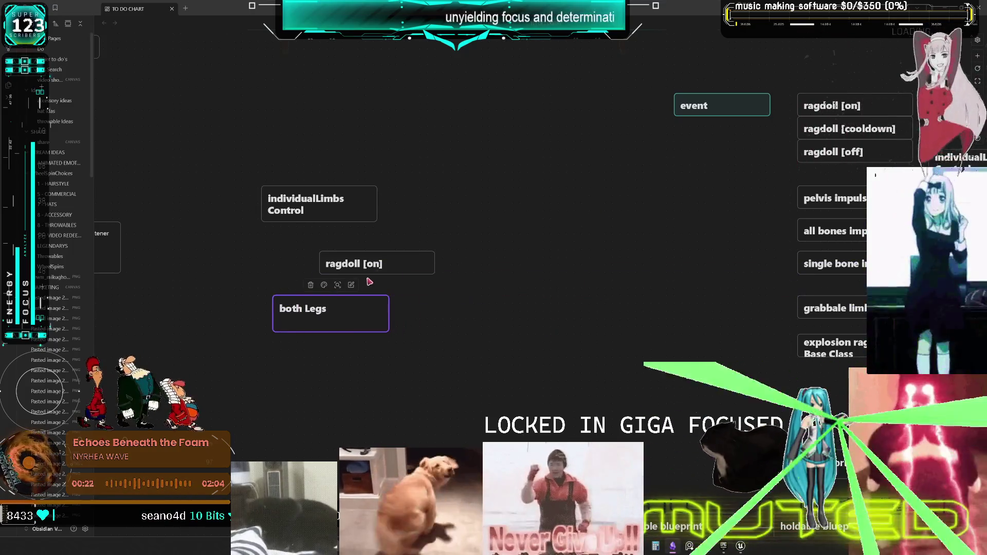
drag(371, 268, 440, 307)
drag(331, 326, 319, 311)
click(315, 213)
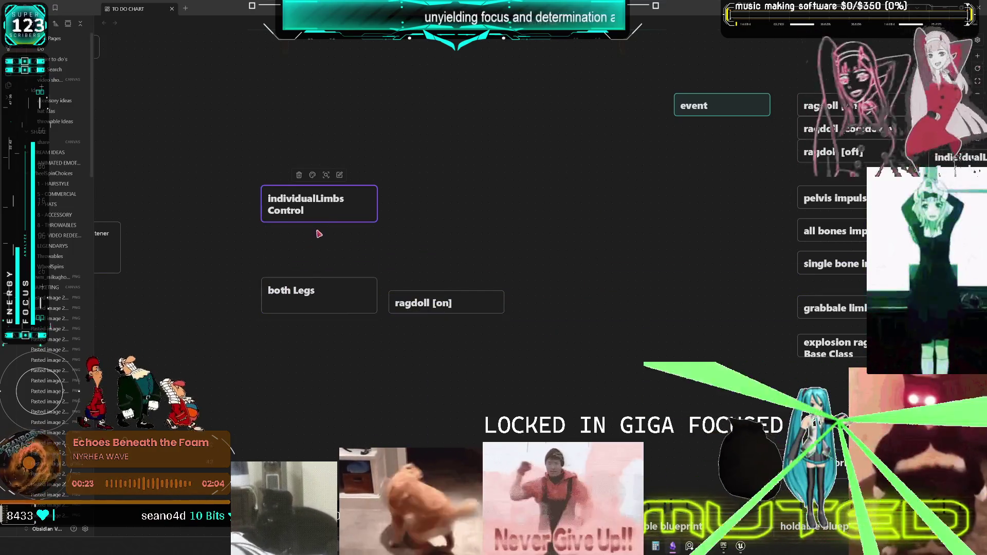
drag(319, 222, 312, 282)
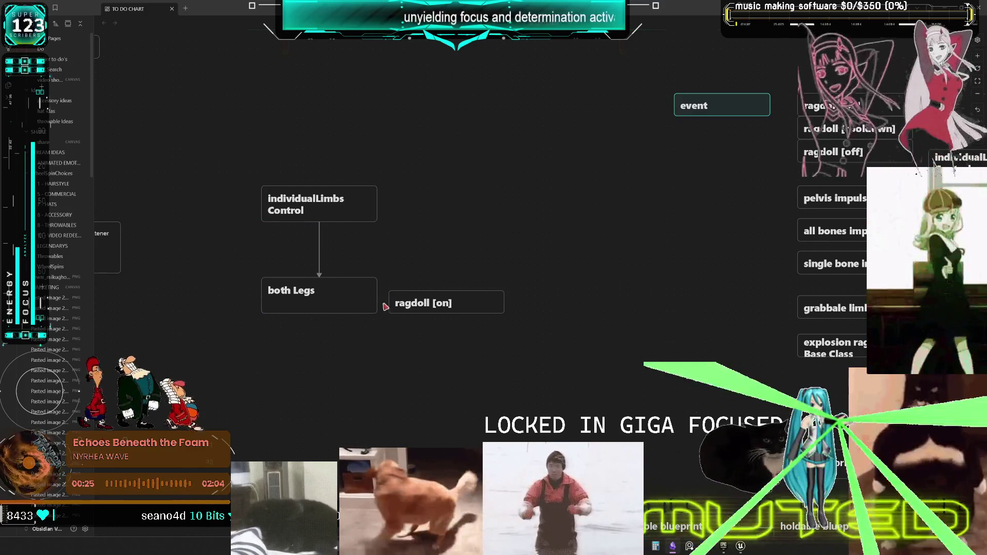
drag(391, 306, 451, 297)
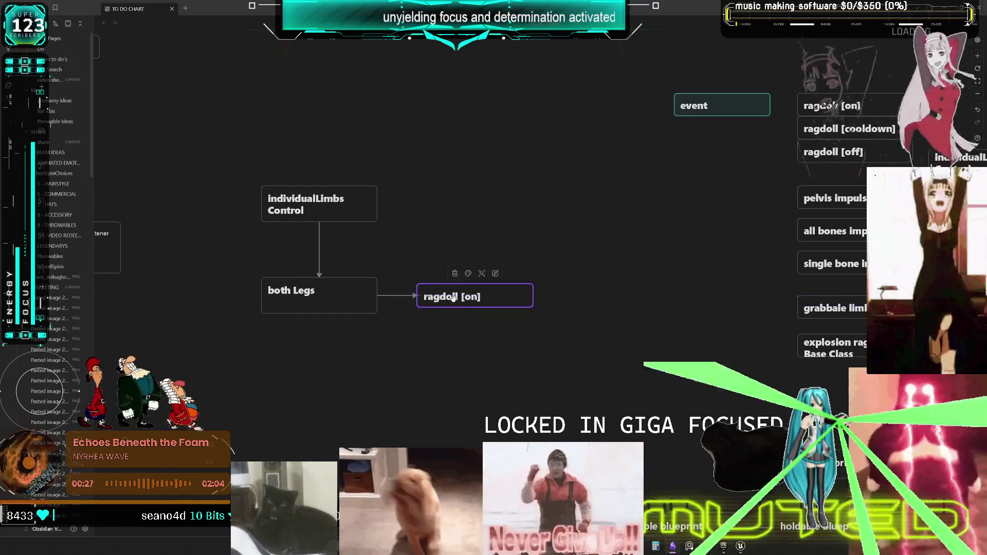
click(468, 379)
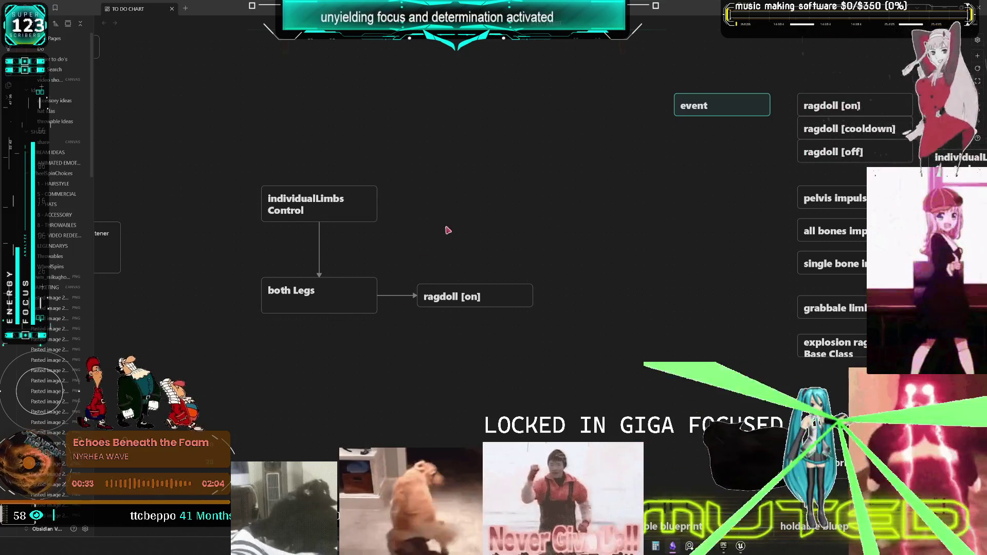
Add a 'reset both legs' card to the right, with an arrow from ragdoll [on]
click(372, 195)
click(564, 236)
key(ctrl+v)
mouse_move(519, 257)
mouse_down()
mouse_move(590, 264)
mouse_move(587, 278)
mouse_up()
double_click(590, 271)
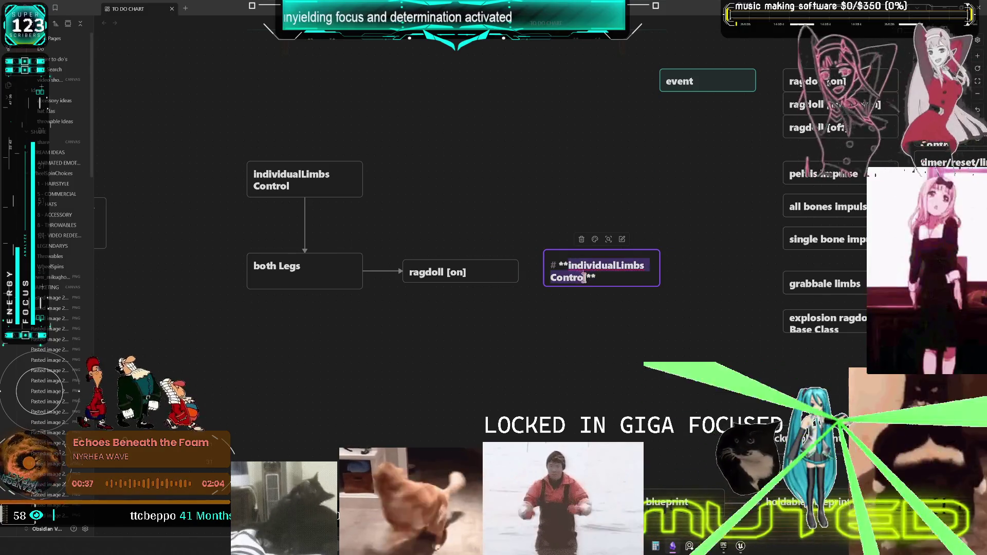
text(reset)
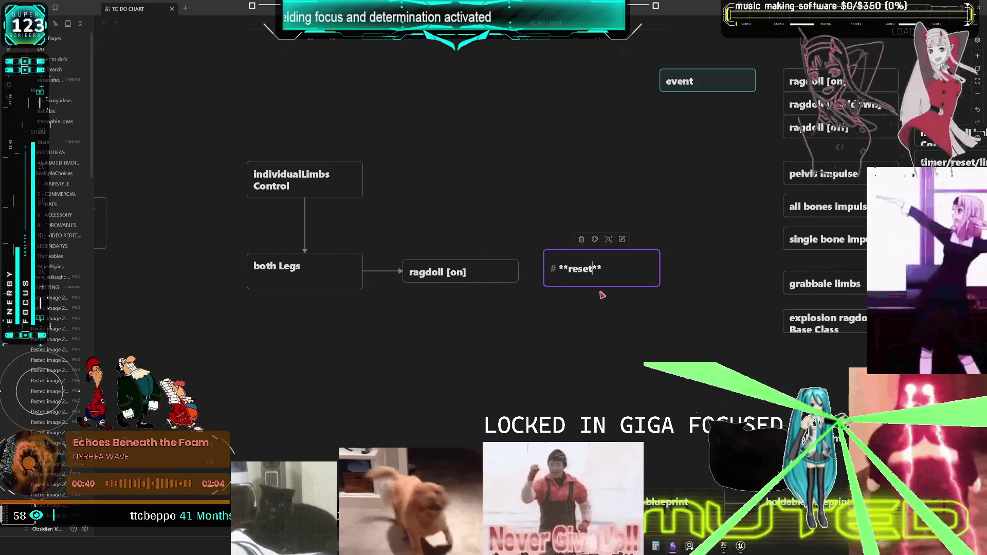
text( both legs)
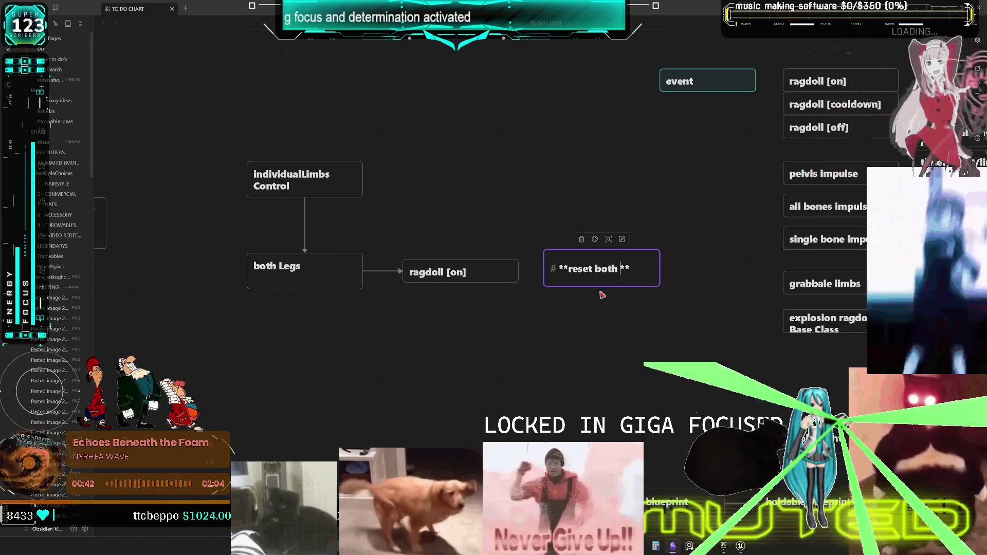
click(587, 338)
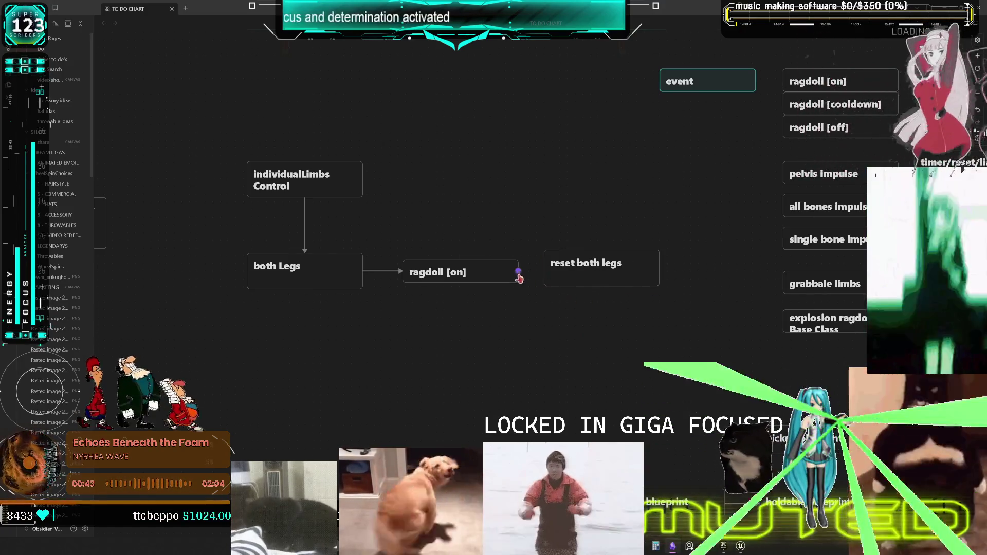
drag(518, 272, 588, 268)
mouse_move(589, 268)
mouse_down()
mouse_move(596, 278)
mouse_move(603, 271)
mouse_up()
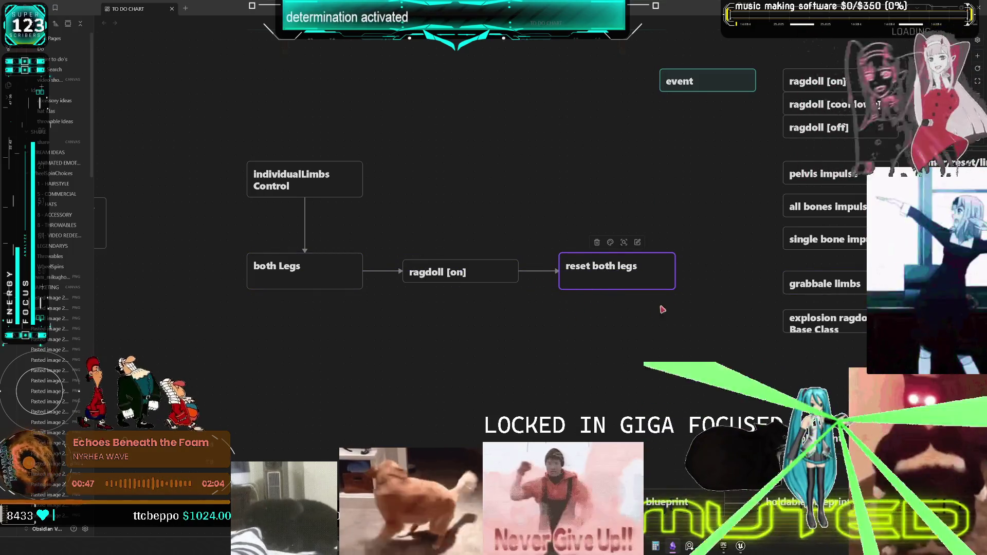
Try replacing ragdoll [off] with a ragdoll [cooldown] copy, then undo back to the original cards
scroll(725, 148, right, 3)
click(724, 148)
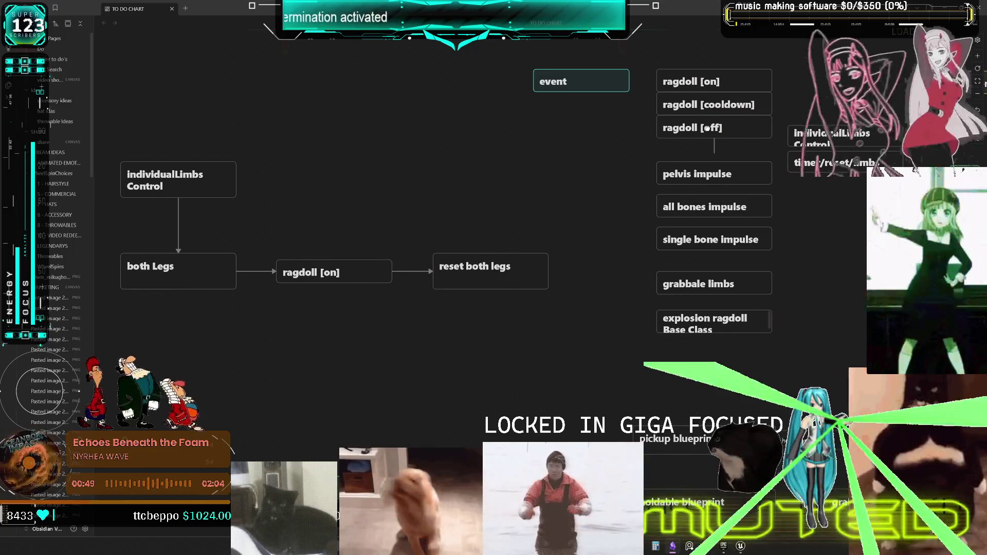
click(708, 128)
key(Delete)
key(ctrl+v)
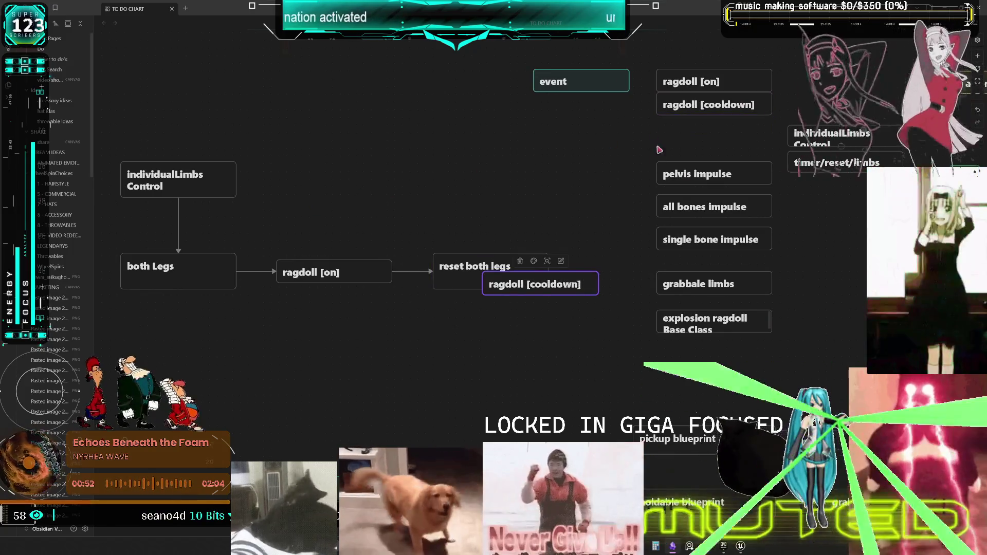
mouse_move(516, 282)
mouse_down()
mouse_move(426, 312)
mouse_move(311, 311)
mouse_move(332, 292)
mouse_move(331, 304)
mouse_up()
click(621, 180)
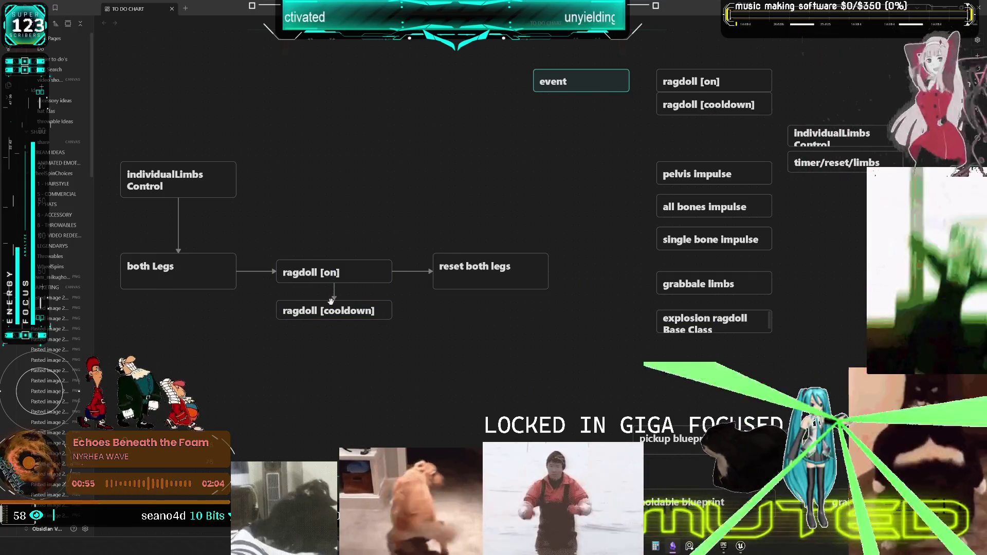
key(ctrl+z)
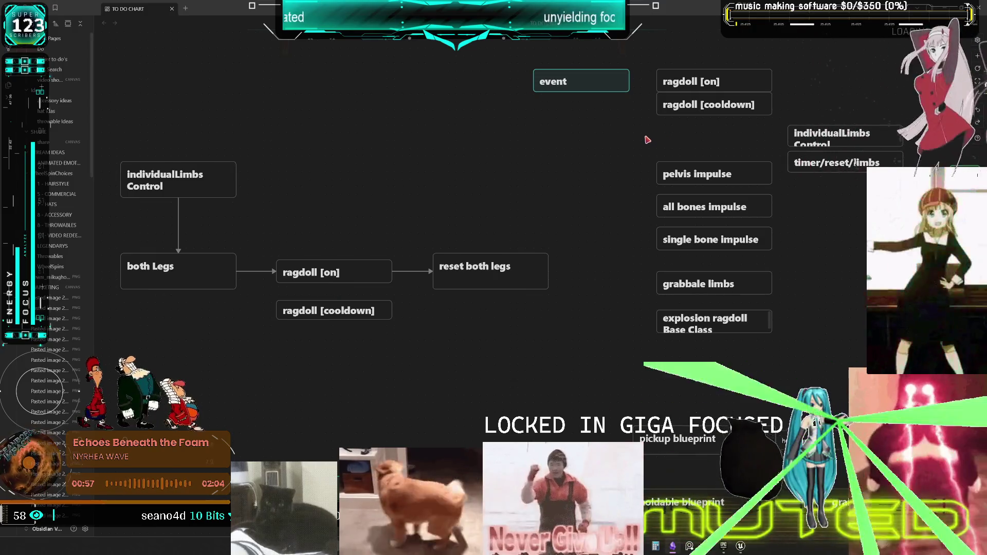
key(ctrl+z)
key(ctrl+z)
Copy ragdoll [cooldown] and ragdoll [off] below ragdoll [on] and delete the stray connector
double_click(660, 129)
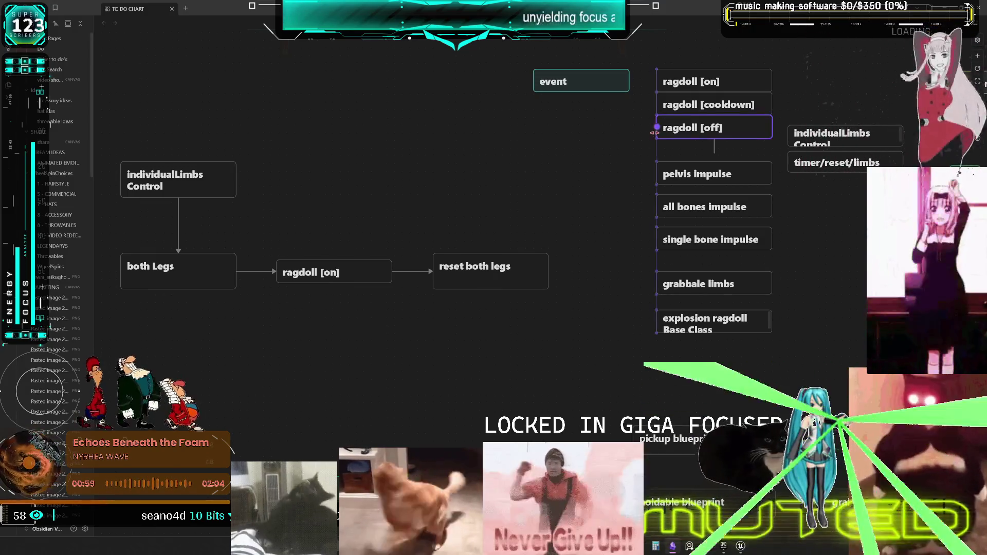
click(587, 146)
drag(638, 144, 664, 95)
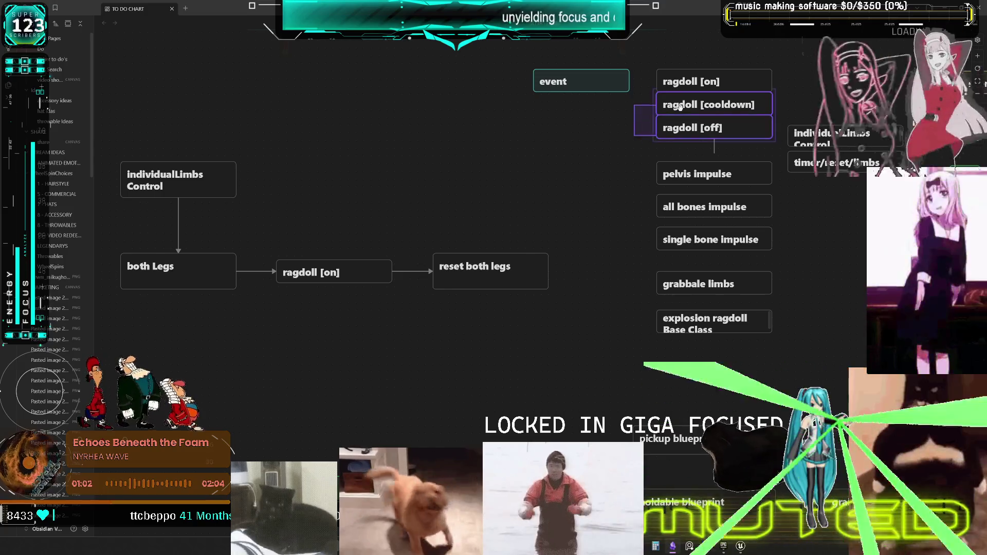
key(ctrl+c)
key(ctrl+v)
click(366, 315)
drag(515, 296, 360, 346)
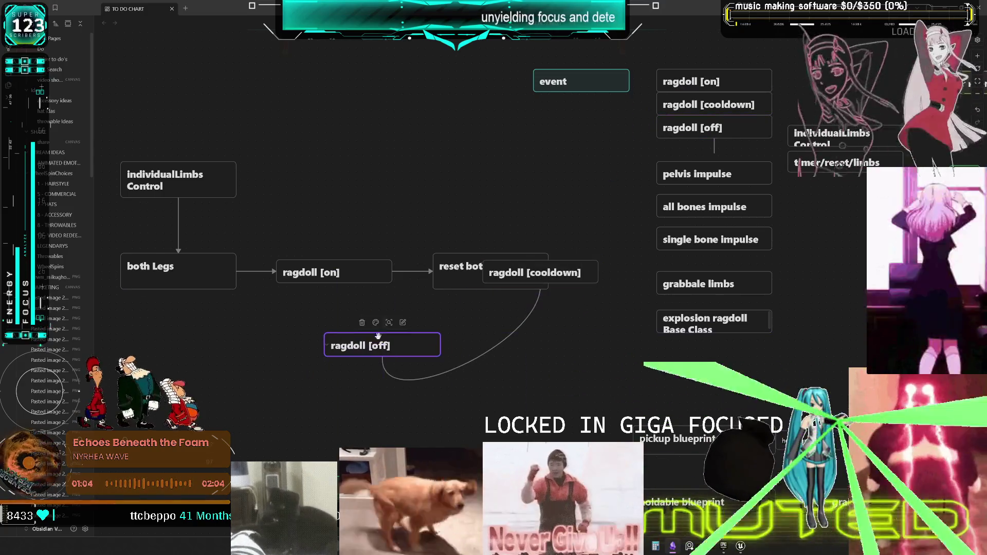
mouse_move(540, 273)
mouse_down()
mouse_move(529, 283)
mouse_move(367, 306)
mouse_up()
click(375, 360)
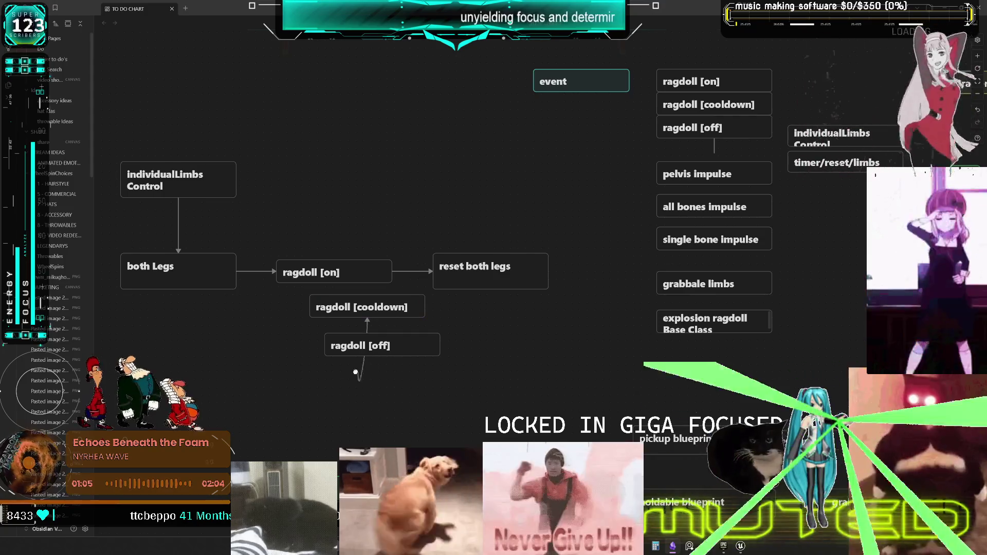
key(Delete)
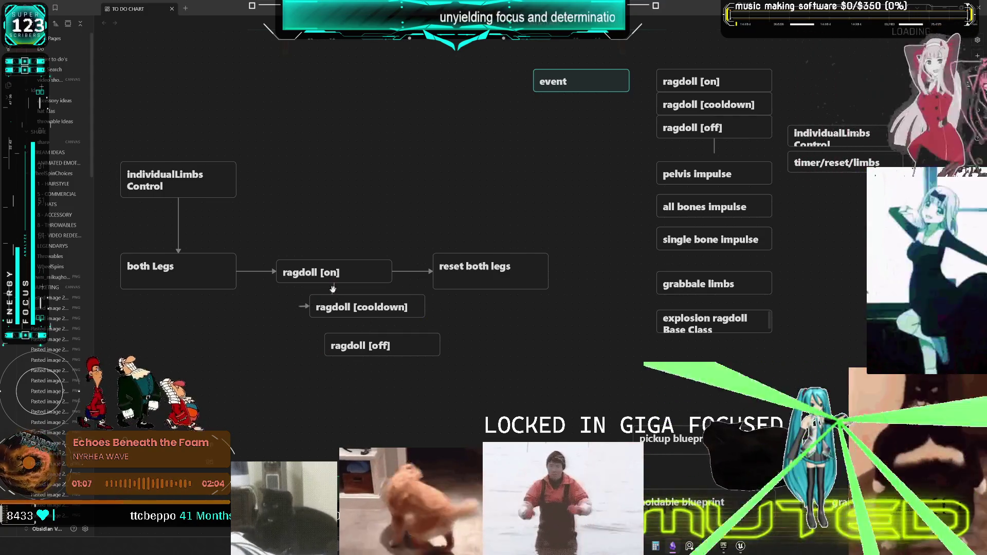
Align cooldown and off under ragdoll [on], then arrow cooldown to off and off to reset both legs
drag(360, 311, 336, 315)
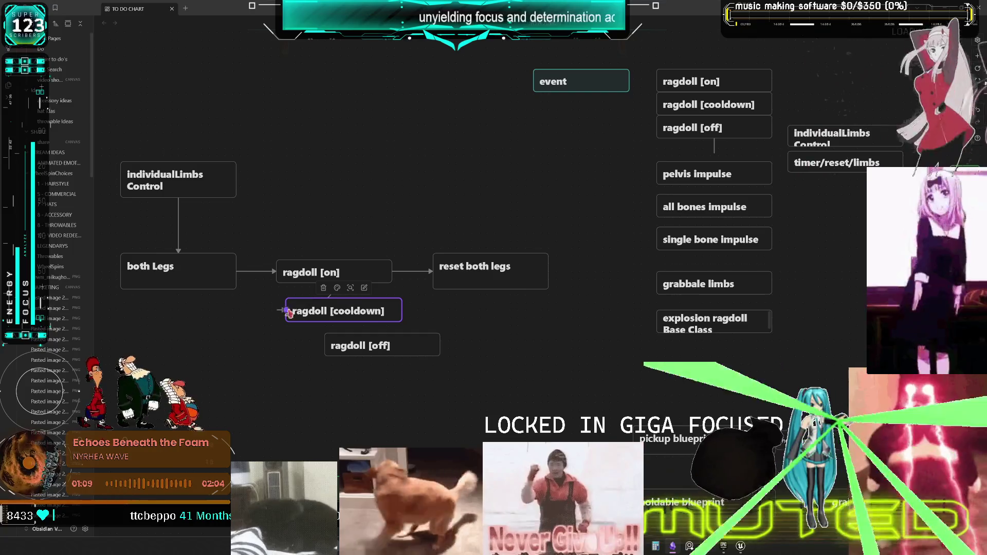
click(280, 315)
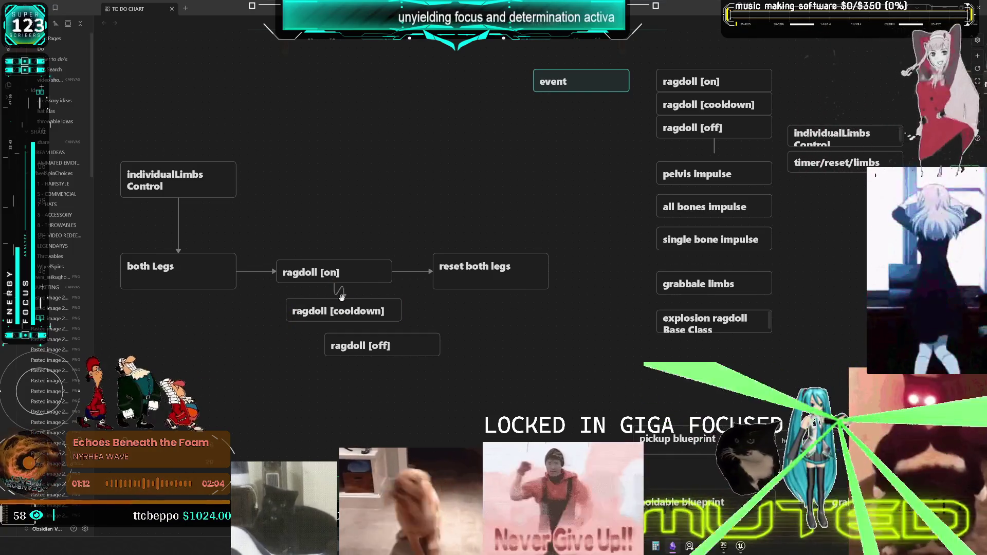
drag(342, 300, 343, 323)
mouse_move(325, 362)
mouse_down()
mouse_move(320, 387)
mouse_move(307, 385)
mouse_up()
drag(333, 335, 334, 367)
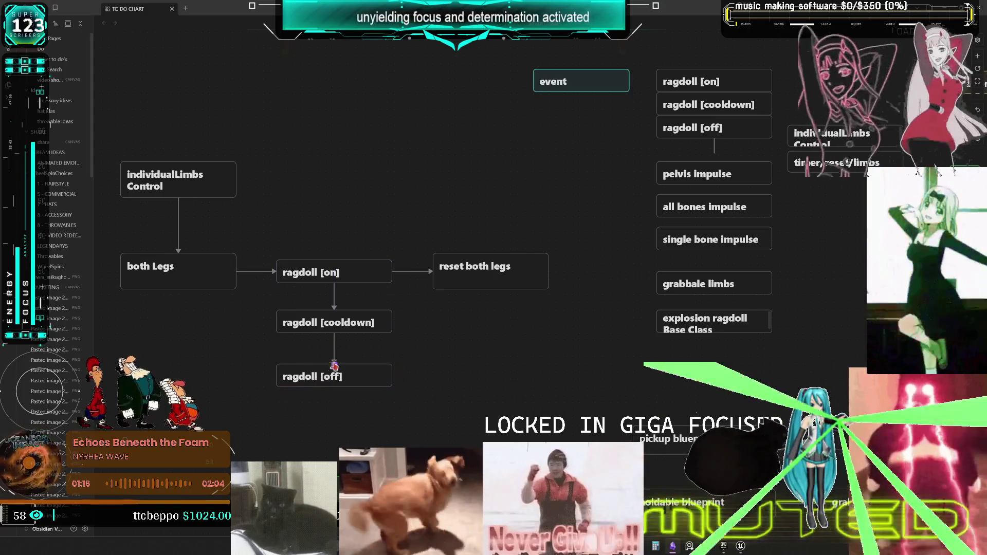
mouse_move(393, 376)
mouse_down()
mouse_move(437, 322)
mouse_move(435, 275)
mouse_move(478, 268)
mouse_move(478, 375)
mouse_up()
Duplicate individualLimbs Control, retitle the copy 'individualLimbs Reset', and place it beside the original
scroll(468, 277, left, 2)
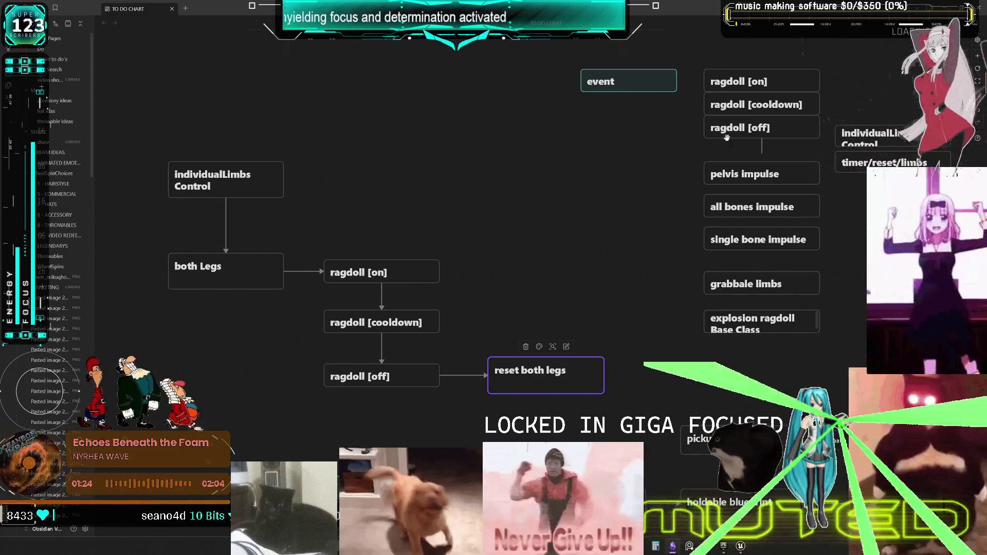
drag(351, 226, 238, 161)
key(ctrl+c)
key(ctrl+v)
mouse_move(528, 280)
mouse_down()
mouse_move(358, 169)
mouse_move(343, 185)
mouse_move(320, 184)
mouse_up()
double_click(359, 182)
text(?)
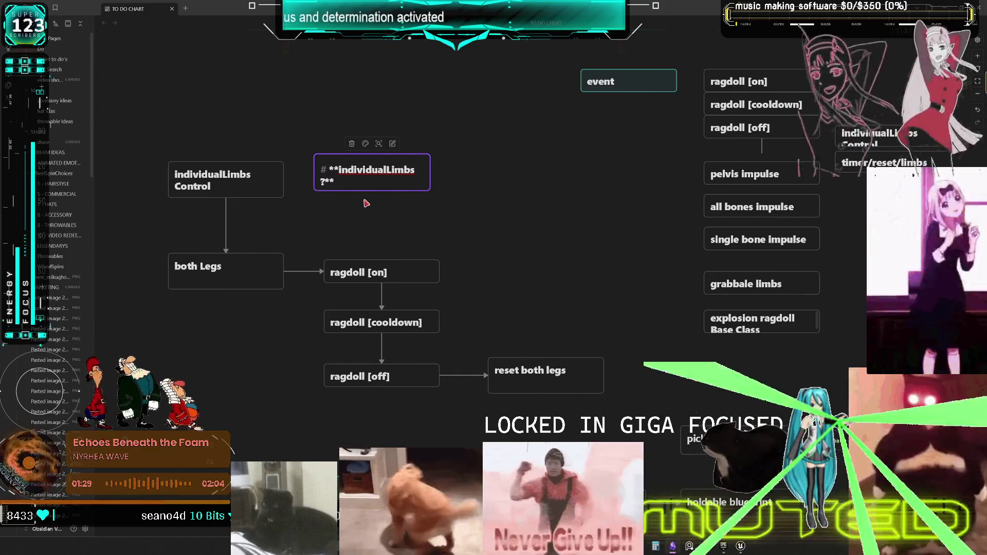
key(BackSpace)
text(RE)
key(BackSpace)
key(BackSpace)
text(eset)
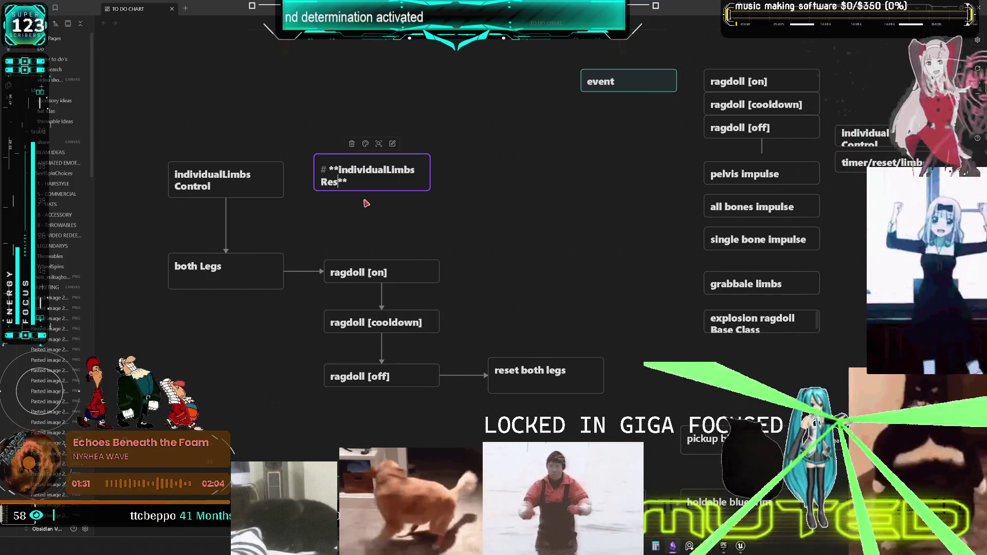
key(Escape)
drag(347, 161, 420, 184)
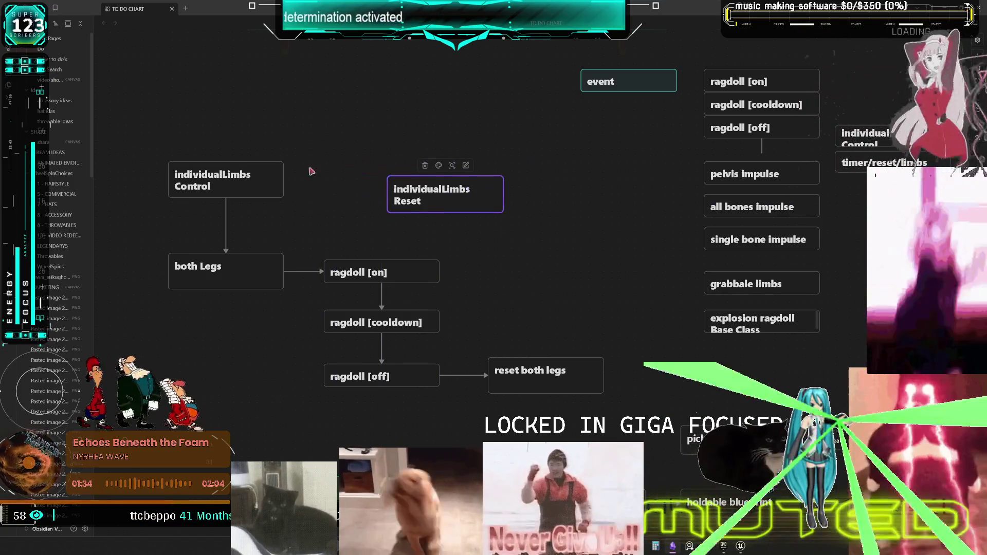
Copy the ragdoll [cooldown] card and move the duplicate above the flowchart
click(436, 324)
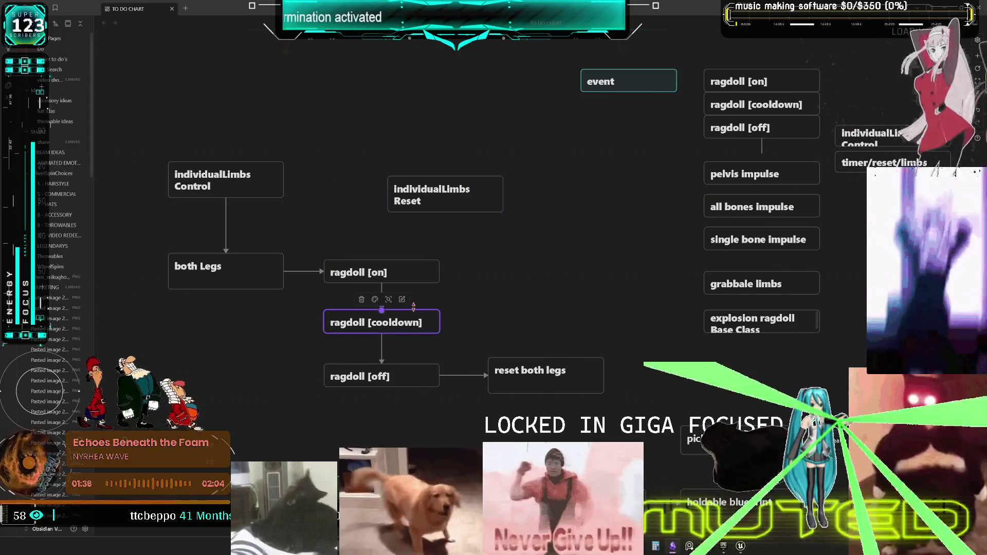
key(ctrl+c)
key(ctrl+v)
drag(522, 288, 363, 118)
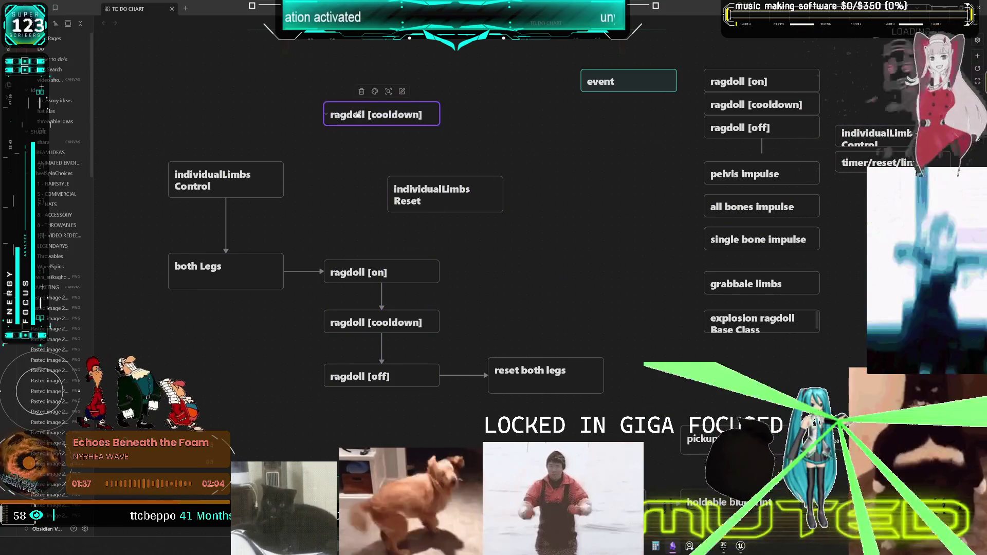
Change the copied card's title from ragdoll[cooldown] to limb[cooldown]
double_click(360, 115)
double_click(387, 115)
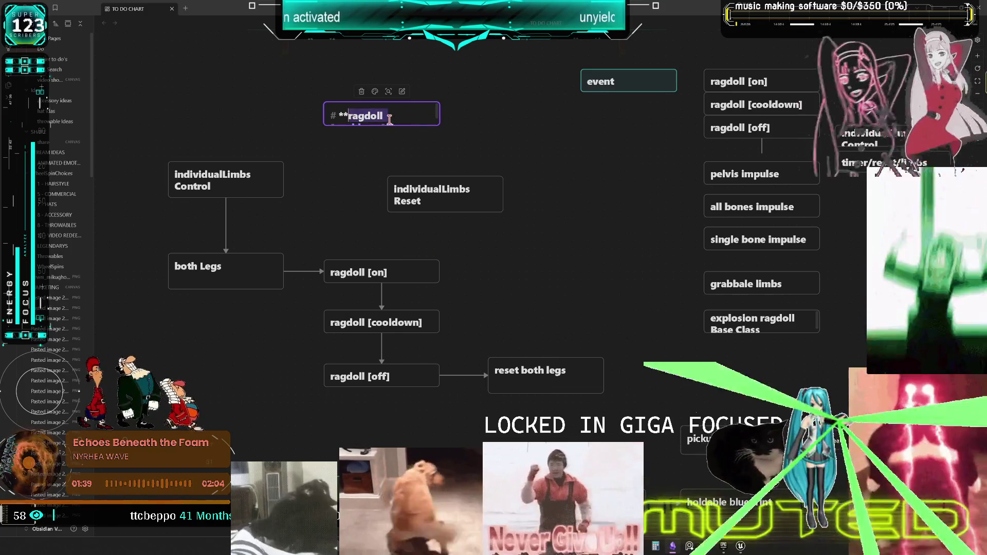
text(limb[cooldown)
click(513, 133)
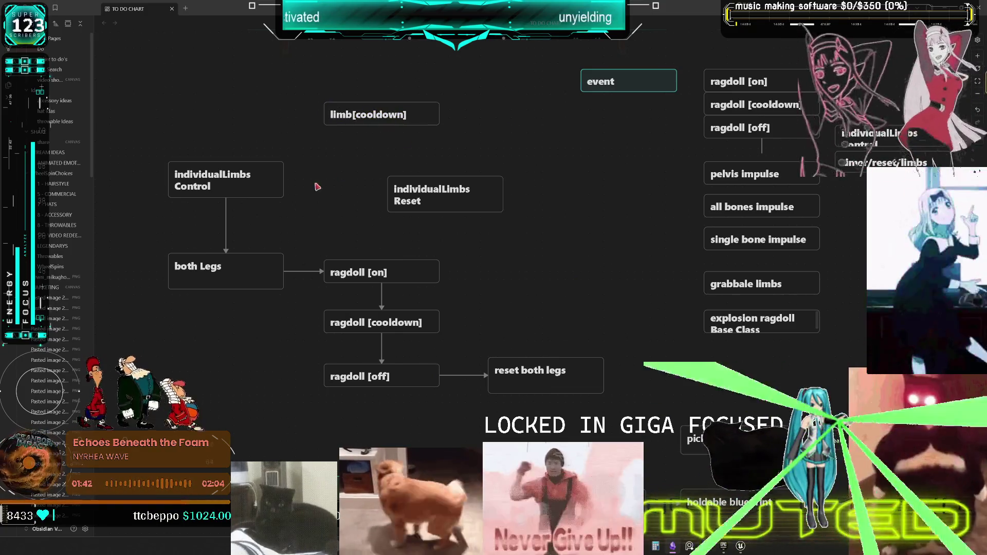
Arrow individualLimbs Control to limb[cooldown] and limb[cooldown] to individualLimbs Reset, aligning the cards
click(283, 177)
mouse_move(284, 175)
mouse_down()
mouse_move(325, 119)
mouse_move(370, 139)
mouse_up()
drag(402, 192, 480, 184)
mouse_move(360, 139)
mouse_down()
mouse_move(360, 194)
mouse_move(360, 179)
mouse_up()
drag(439, 179, 508, 179)
scroll(507, 289, down, 1)
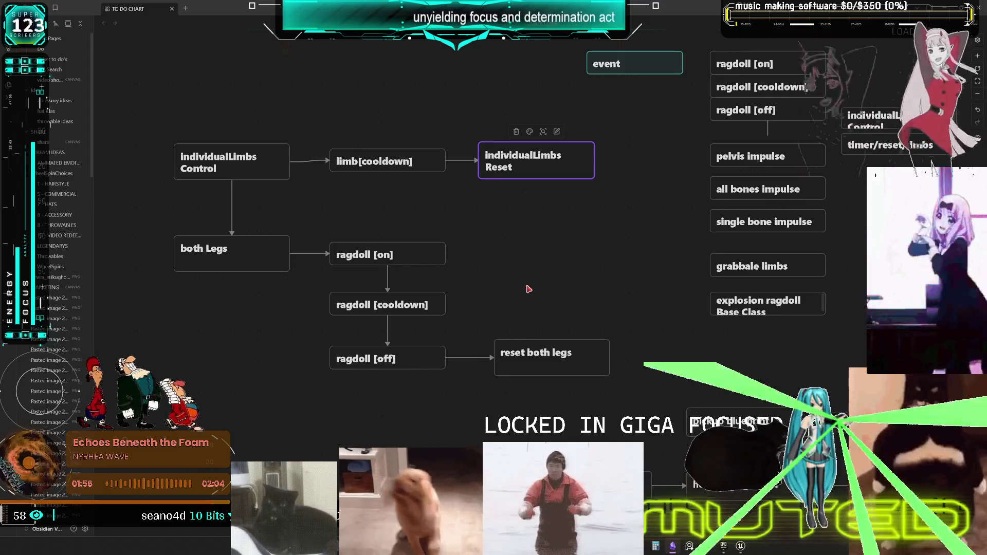
click(244, 160)
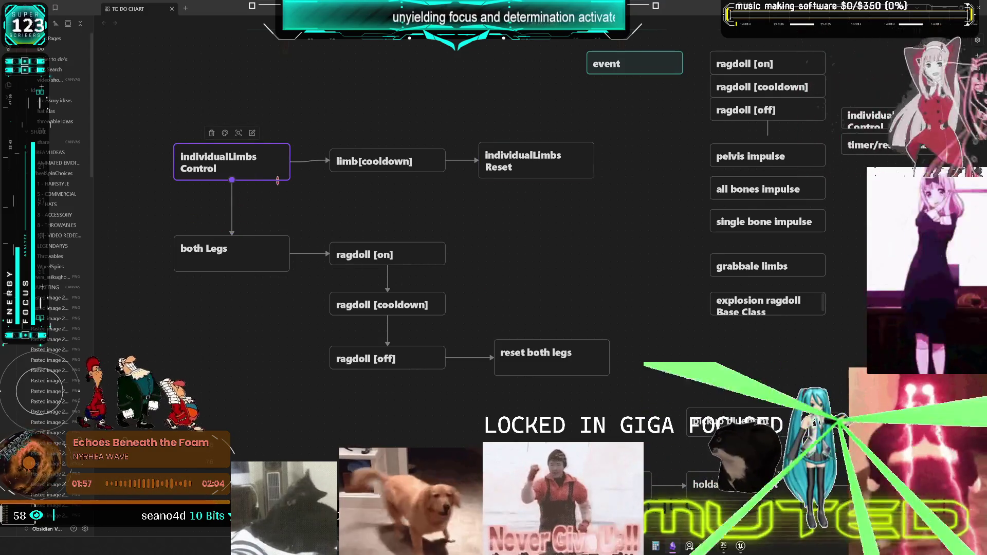
scroll(522, 265, down, 5)
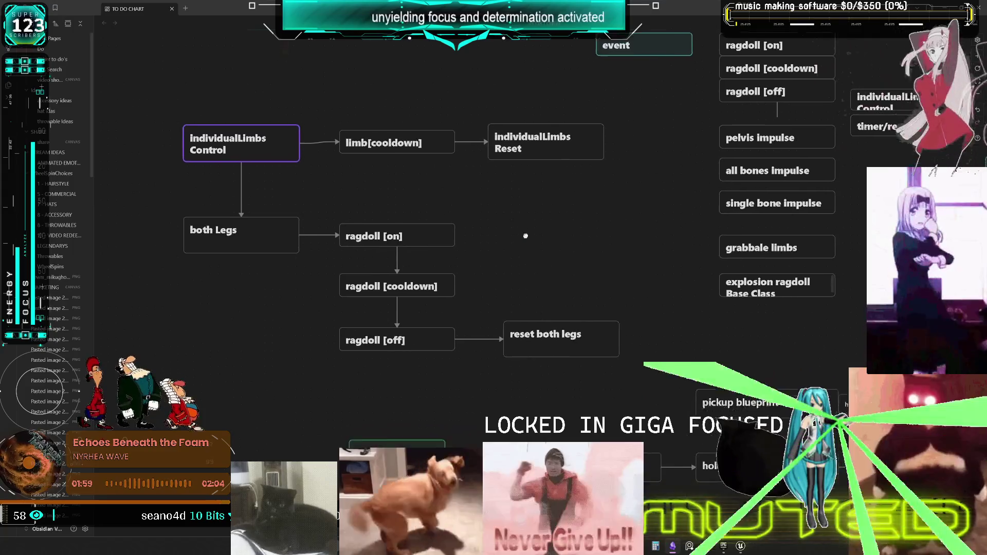
scroll(582, 297, down, 3)
scroll(591, 282, up, 10)
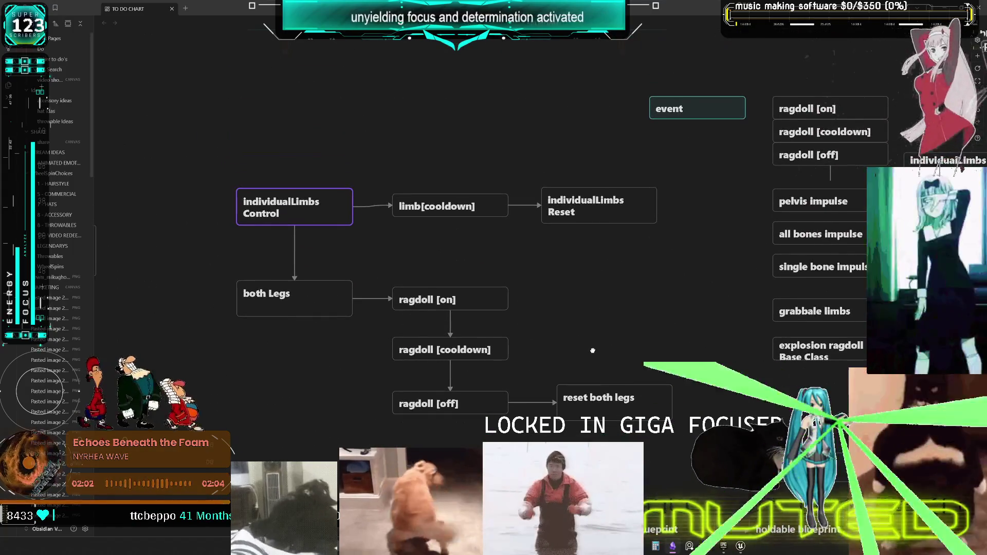
scroll(516, 340, right, 1)
scroll(516, 340, down, 5)
scroll(516, 340, right, 2)
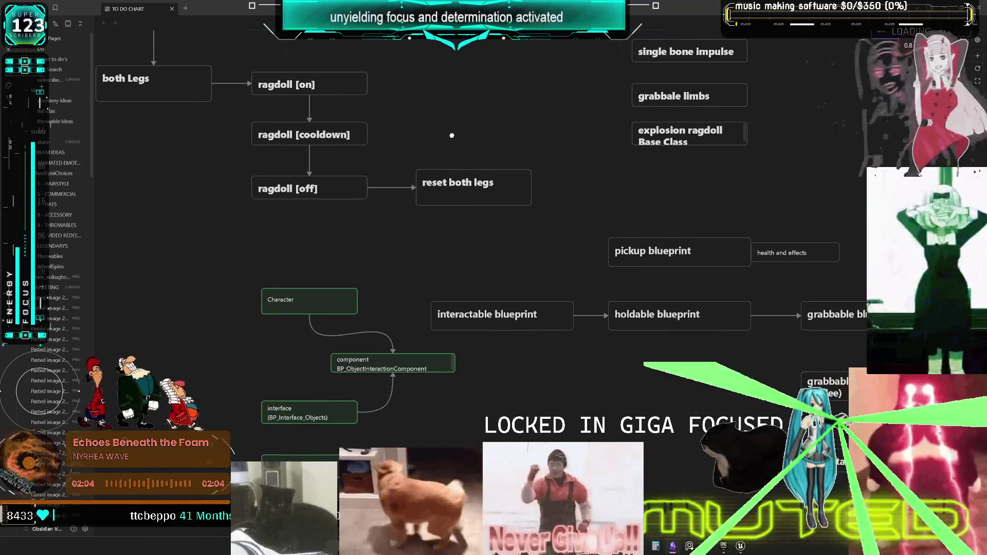
scroll(440, 134, down, 5)
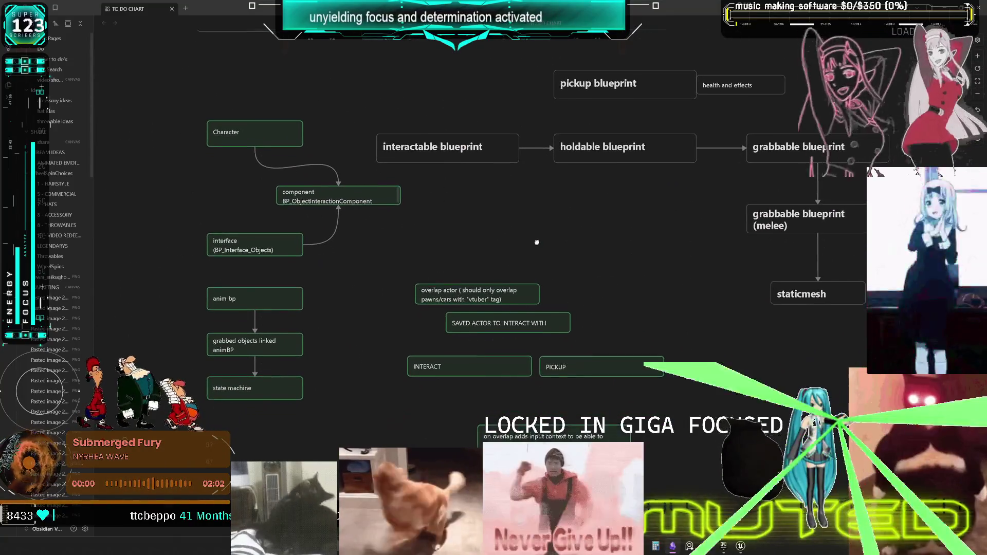
mouse_move(833, 420)
mouse_down()
mouse_move(403, 250)
mouse_move(170, 90)
mouse_move(160, 63)
mouse_up()
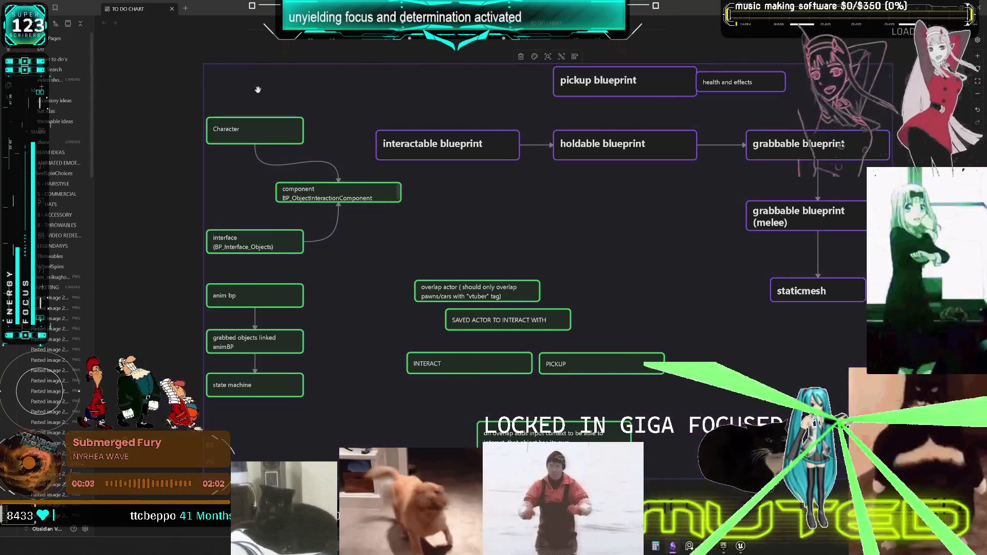
drag(598, 84, 607, 289)
scroll(483, 72, down, 5)
scroll(524, 99, up, 2)
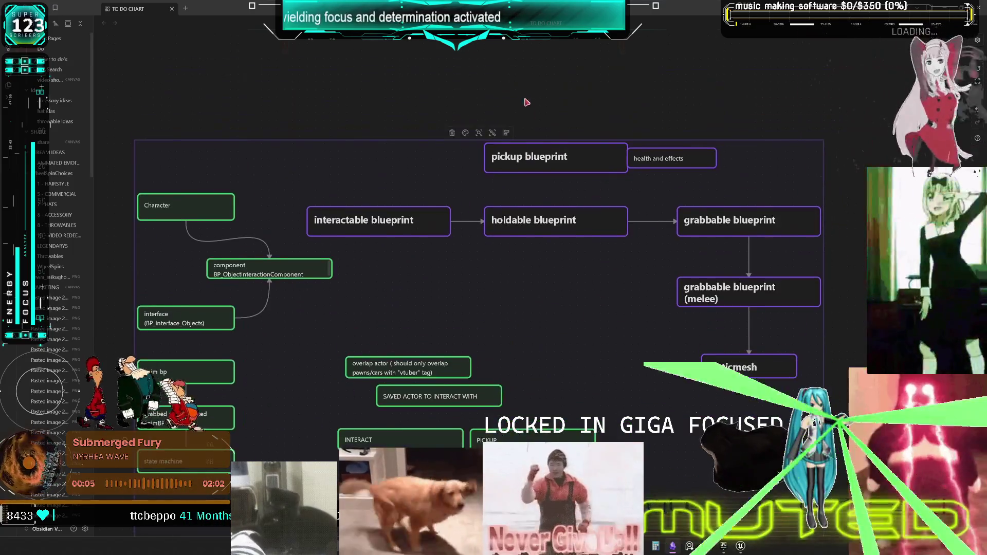
scroll(575, 362, up, 5)
scroll(575, 361, down, 2)
scroll(667, 249, left, 1)
scroll(668, 248, up, 5)
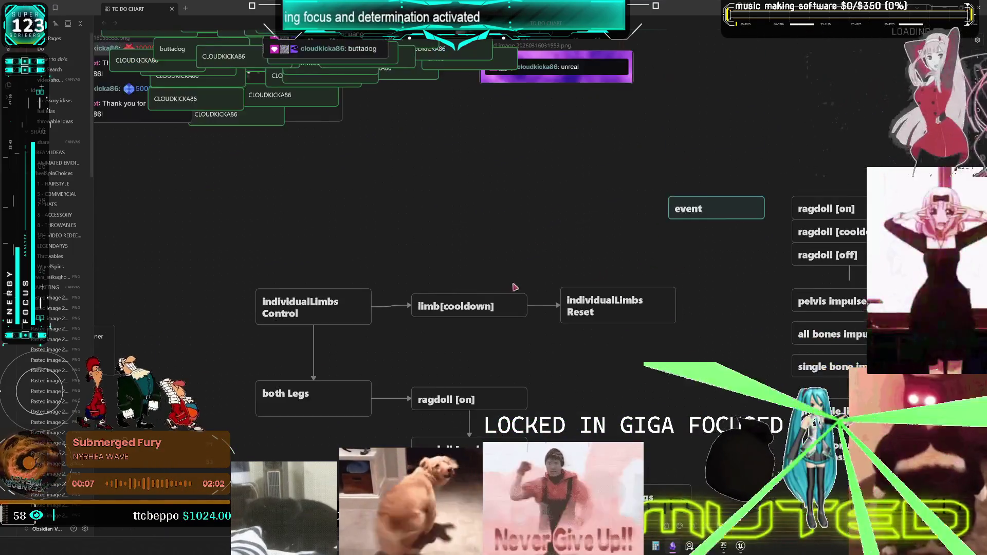
scroll(649, 387, down, 5)
scroll(618, 258, right, 1)
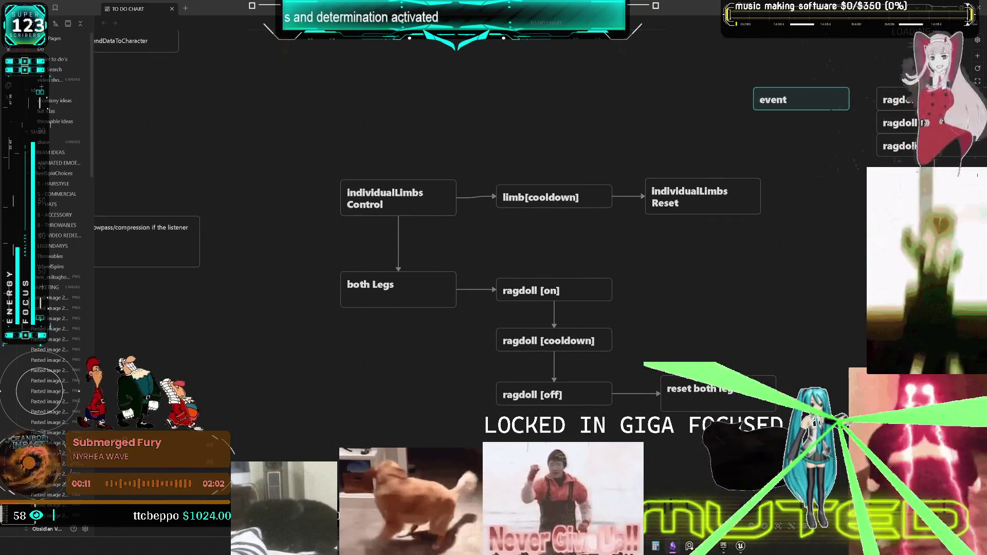
click(741, 547)
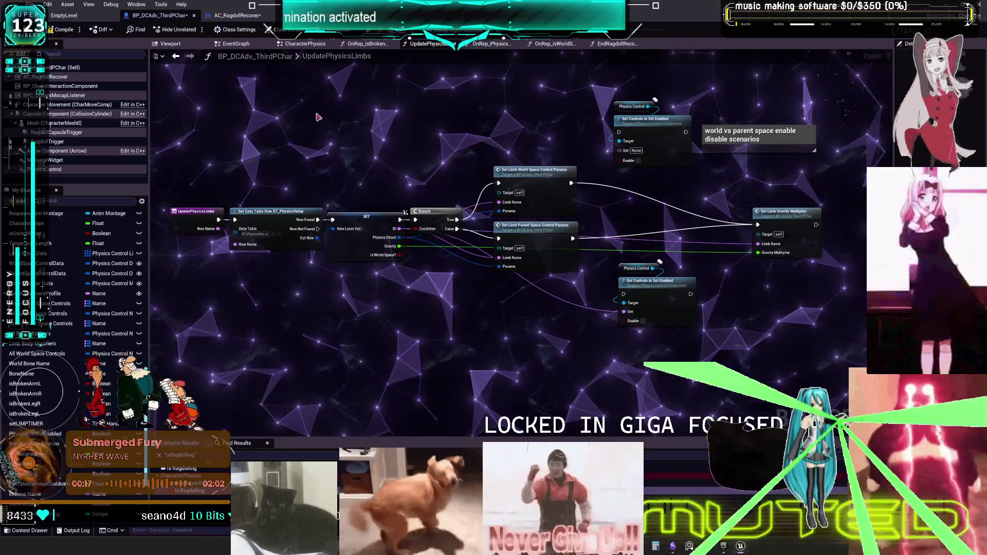
Show the CharacterPhysics graph zoomed out on the limb cooldown timer nodes
click(305, 43)
scroll(471, 234, down, 4)
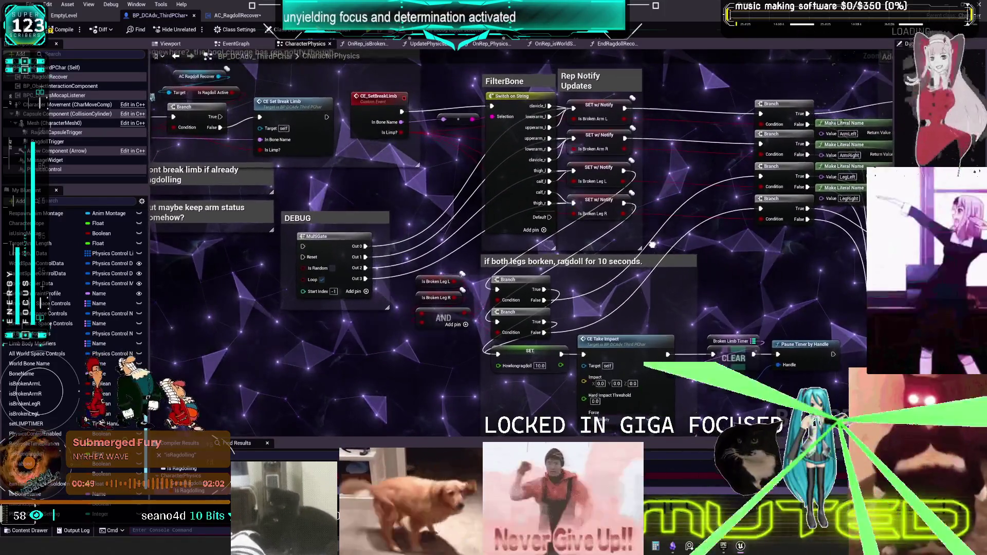
mouse_move(648, 242)
mouse_down()
mouse_move(344, 230)
mouse_move(327, 279)
mouse_move(317, 210)
mouse_up()
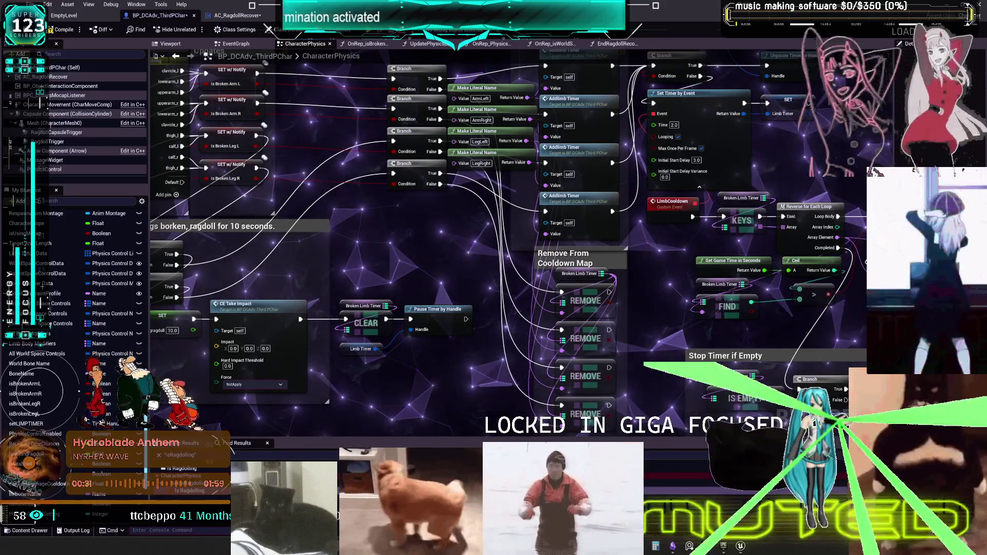
Back on the TO DO CHART canvas, delete an accidental copy of the individualLimbs Reset card
click(678, 541)
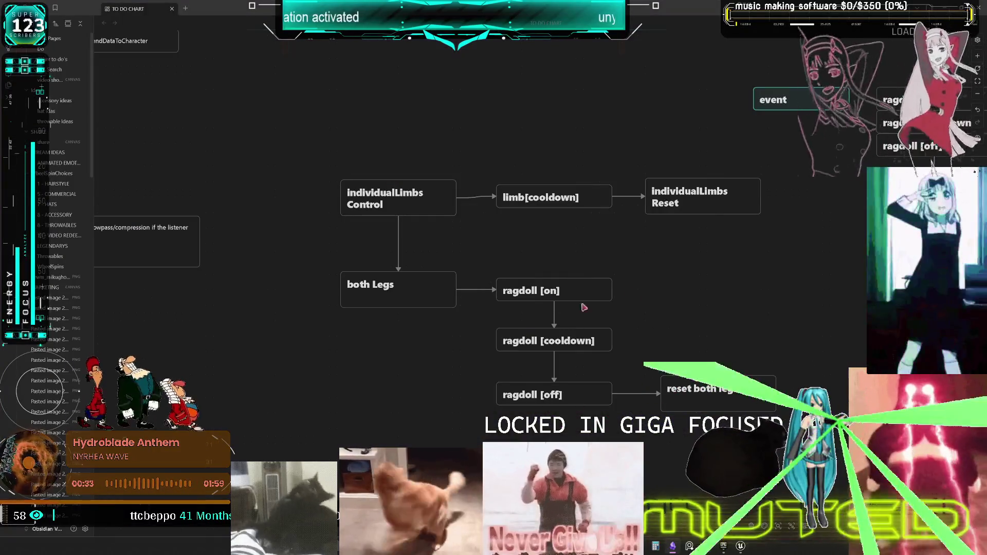
scroll(566, 257, up, 3)
drag(602, 267, 538, 289)
drag(613, 348, 601, 339)
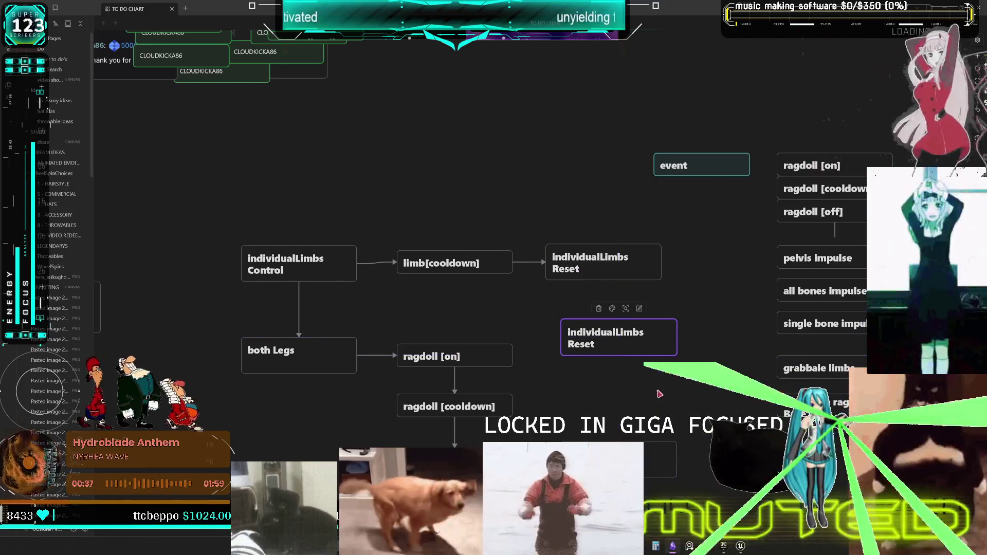
key(Delete)
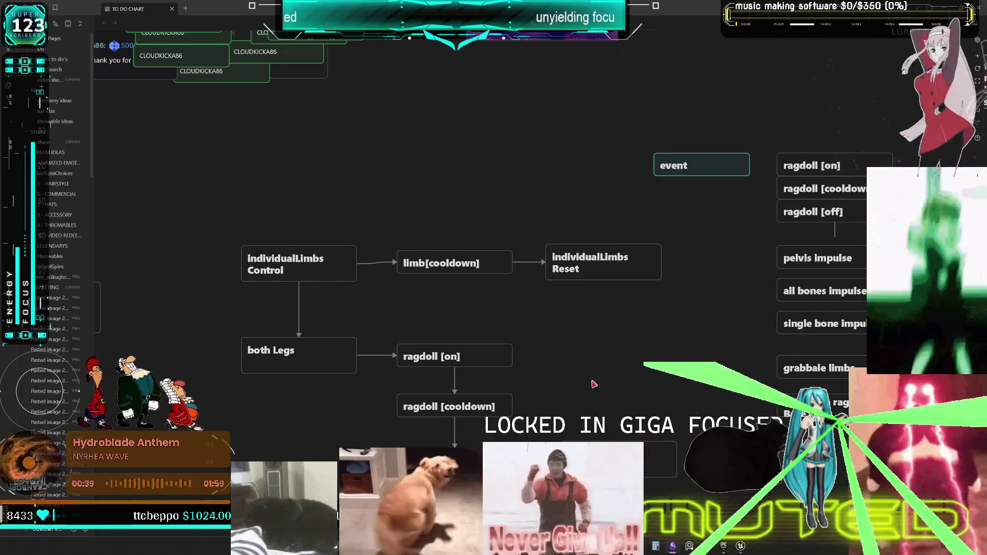
scroll(588, 359, down, 2)
scroll(637, 343, left, 3)
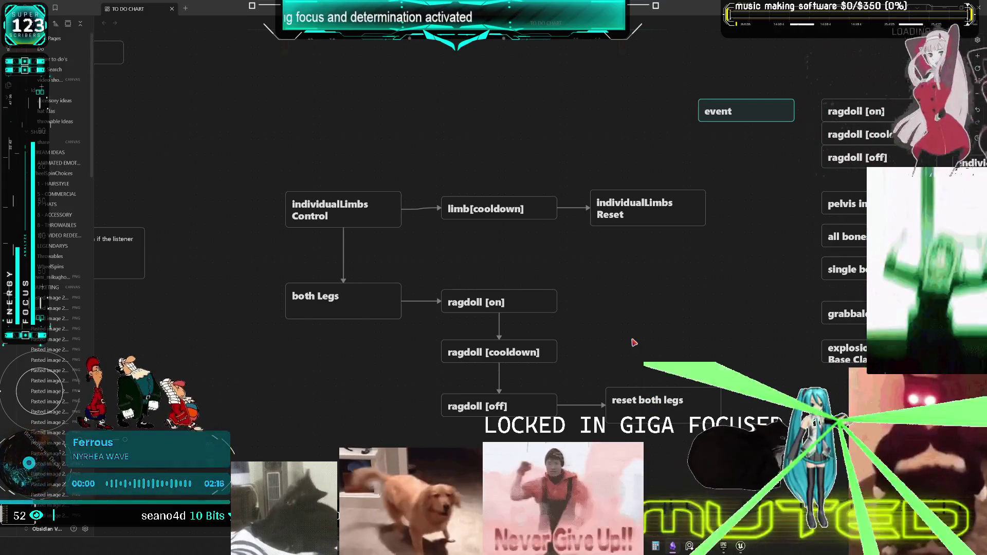
Bring the ragdoll state cards into view and move the lower card cluster up and left
drag(774, 222, 533, 257)
drag(630, 93, 627, 203)
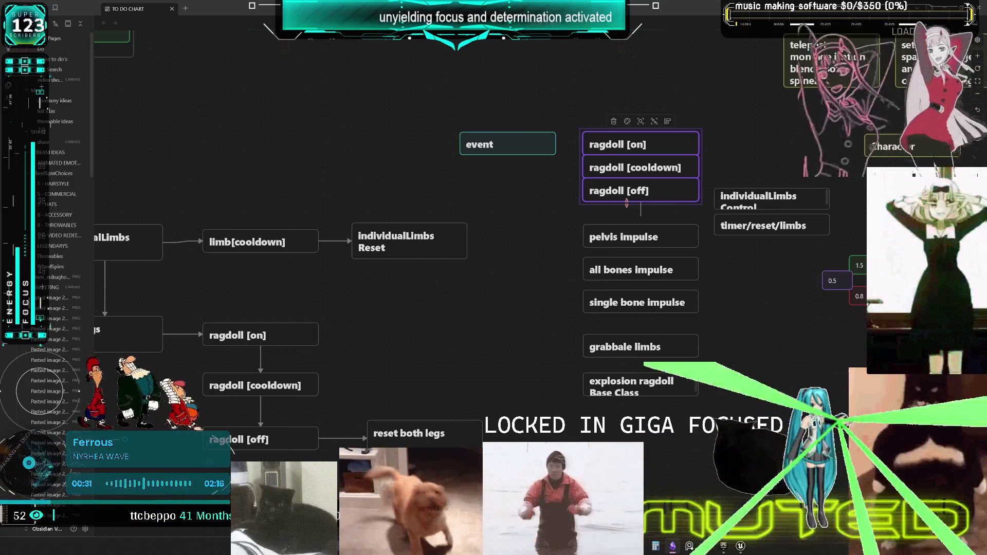
drag(504, 346, 641, 372)
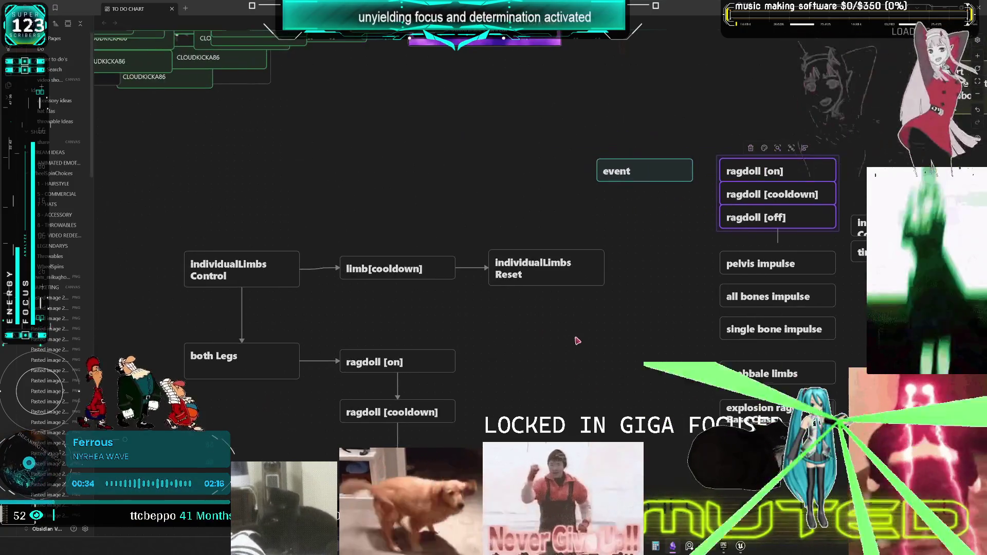
scroll(431, 244, down, 10)
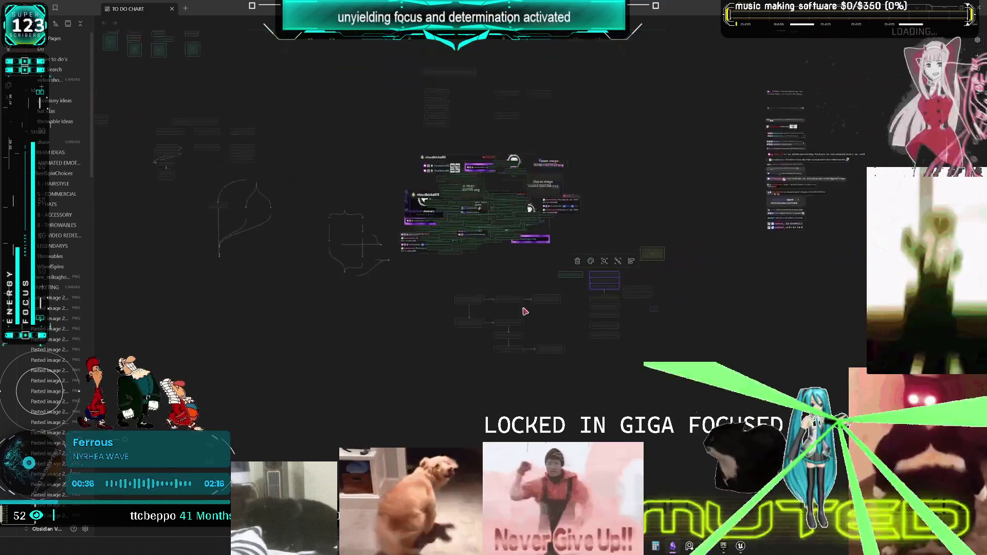
scroll(529, 253, up, 3)
drag(599, 348, 484, 280)
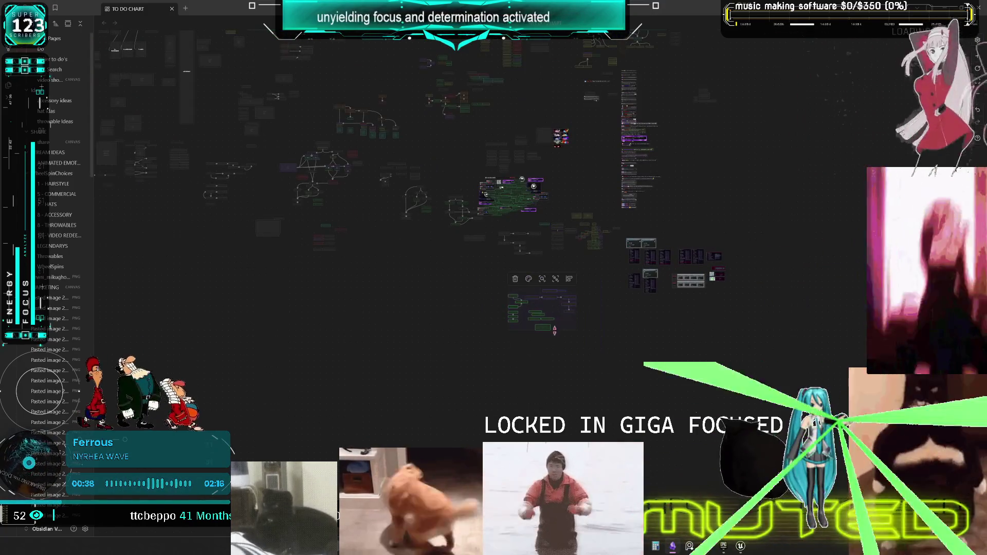
mouse_move(537, 330)
mouse_down()
mouse_move(437, 301)
mouse_move(463, 301)
mouse_move(507, 260)
mouse_move(369, 289)
mouse_up()
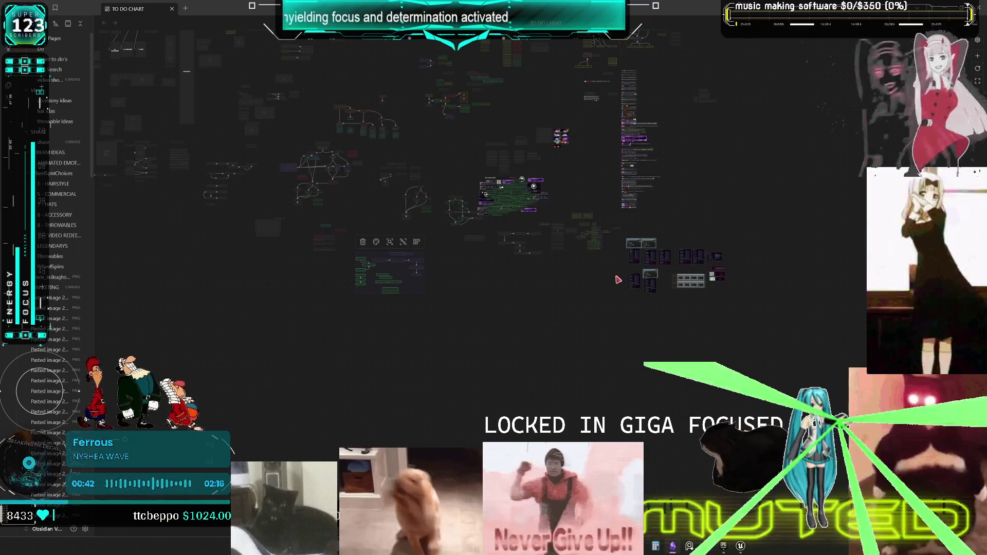
Move the limb and ragdoll card group further down the canvas, undoing a stray card move
scroll(564, 254, up, 5)
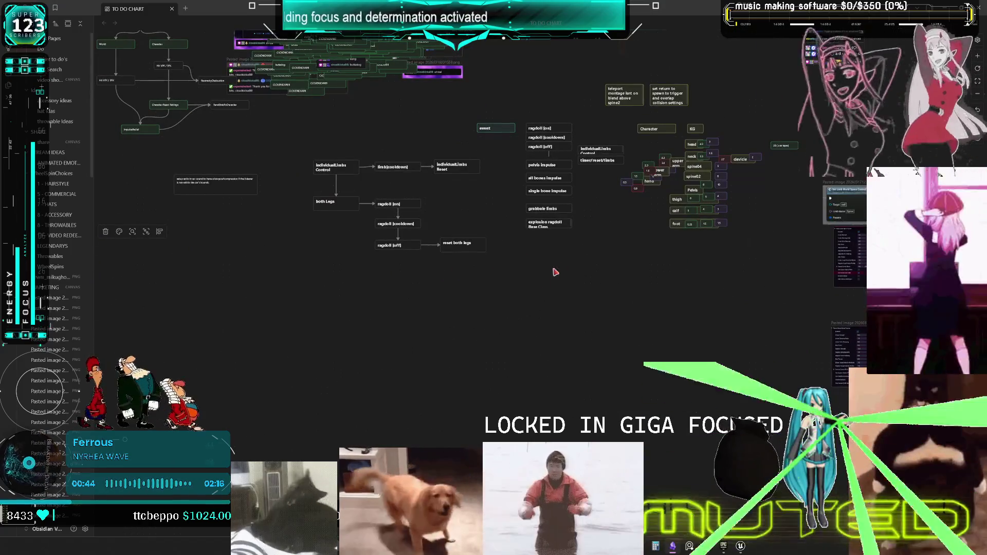
mouse_move(300, 324)
mouse_down()
mouse_move(486, 172)
mouse_move(599, 134)
mouse_up()
mouse_move(504, 144)
mouse_down()
mouse_move(498, 134)
mouse_move(499, 235)
mouse_up()
click(498, 135)
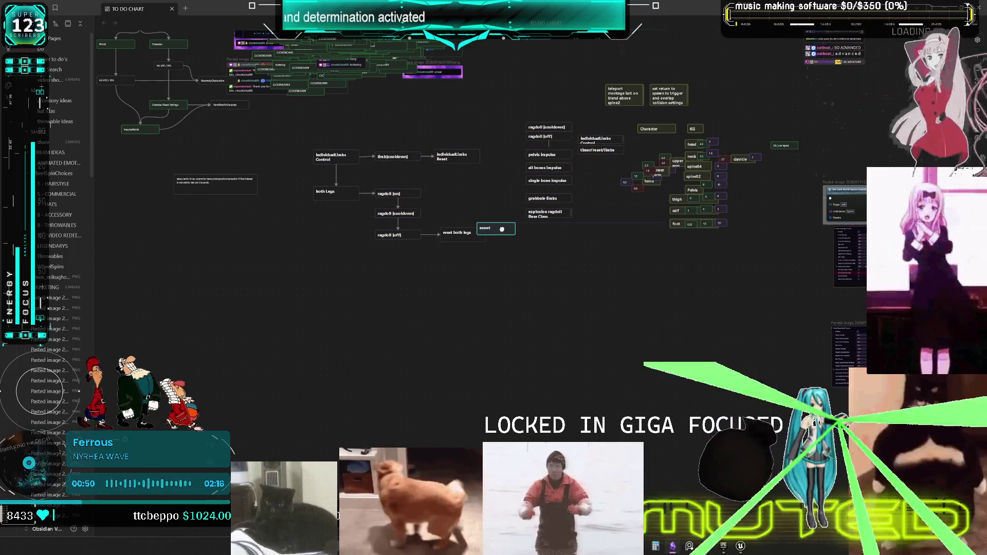
key(ctrl+z)
mouse_move(326, 300)
mouse_down()
mouse_move(571, 133)
mouse_move(625, 123)
mouse_up()
drag(520, 138, 498, 320)
scroll(491, 294, up, 10)
scroll(491, 231, down, 3)
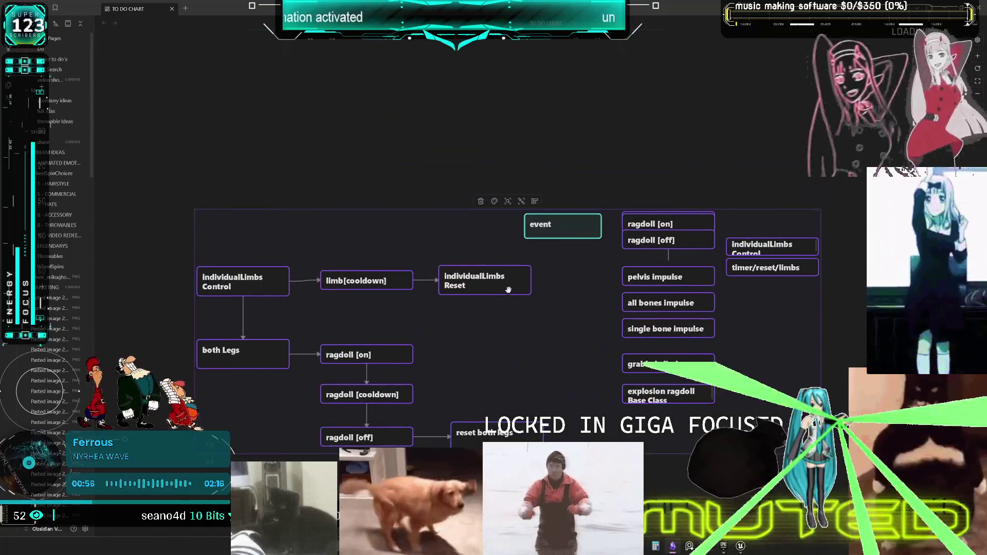
Copy the ragdoll [on] card and paste a duplicate onto the canvas
click(707, 204)
click(755, 243)
scroll(780, 224, up, 1)
key(ctrl+c)
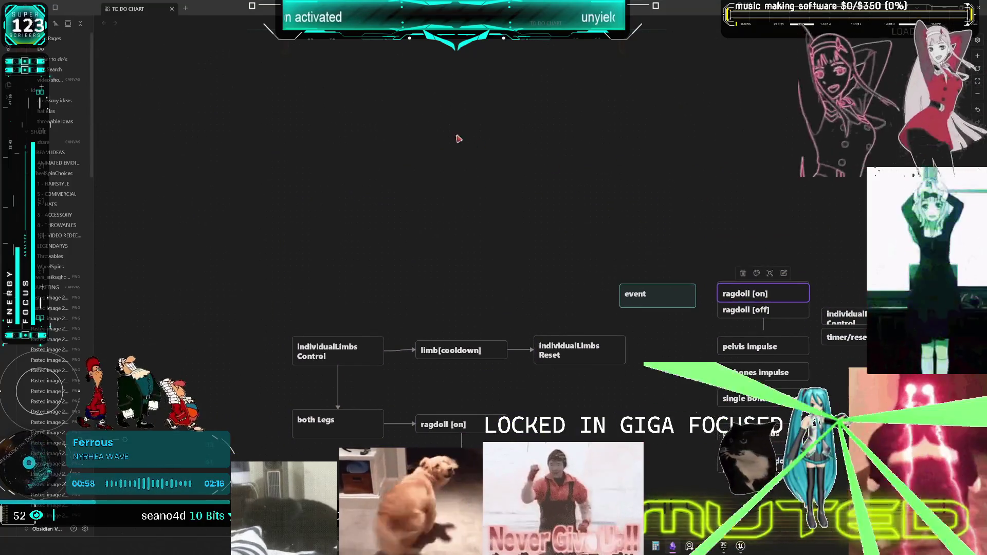
key(ctrl+v)
Add a ragdoll =[off=] card below ragdoll =[on=] by copying it and changing on to off
mouse_move(535, 280)
mouse_down()
mouse_move(495, 167)
mouse_move(620, 181)
mouse_move(424, 185)
mouse_up()
double_click(486, 172)
scroll(448, 194, up, 4)
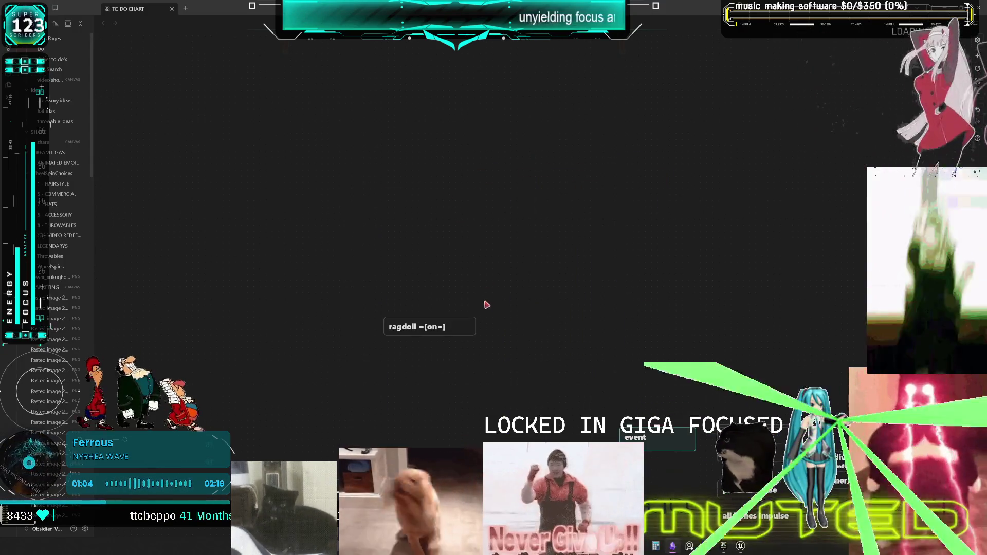
scroll(461, 344, up, 3)
scroll(456, 337, down, 1)
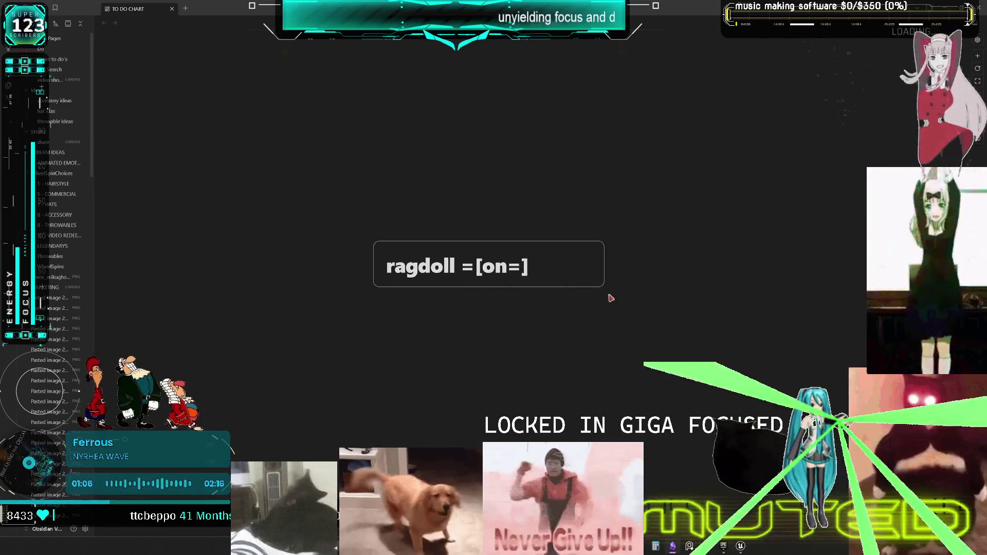
mouse_move(437, 278)
mouse_down()
mouse_move(487, 297)
mouse_move(437, 341)
mouse_up()
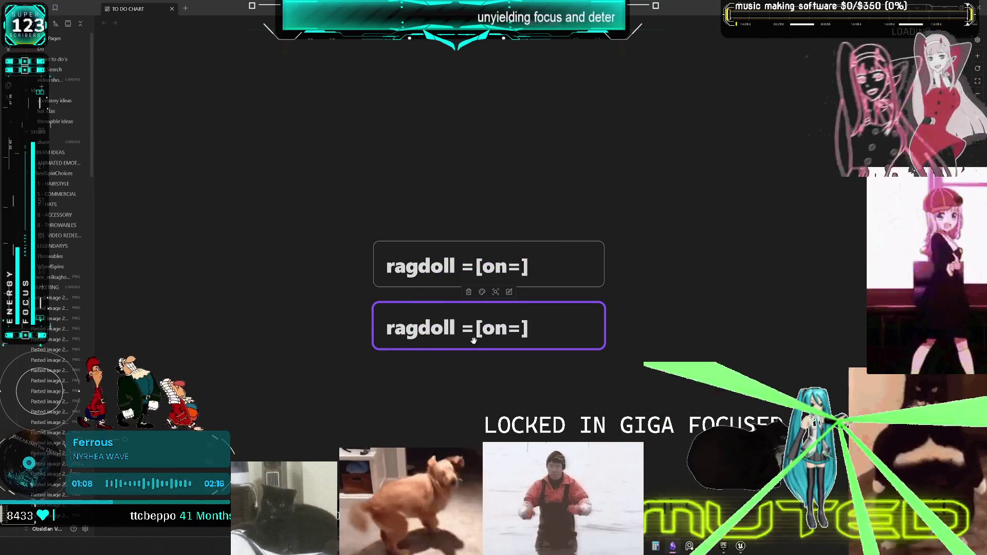
double_click(486, 330)
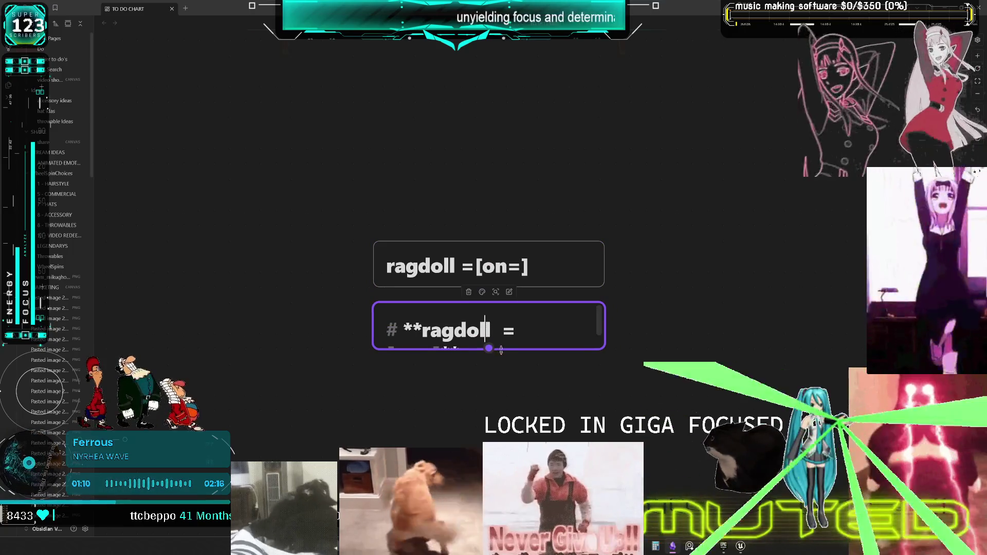
drag(503, 350, 502, 365)
double_click(433, 360)
key(BackSpace)
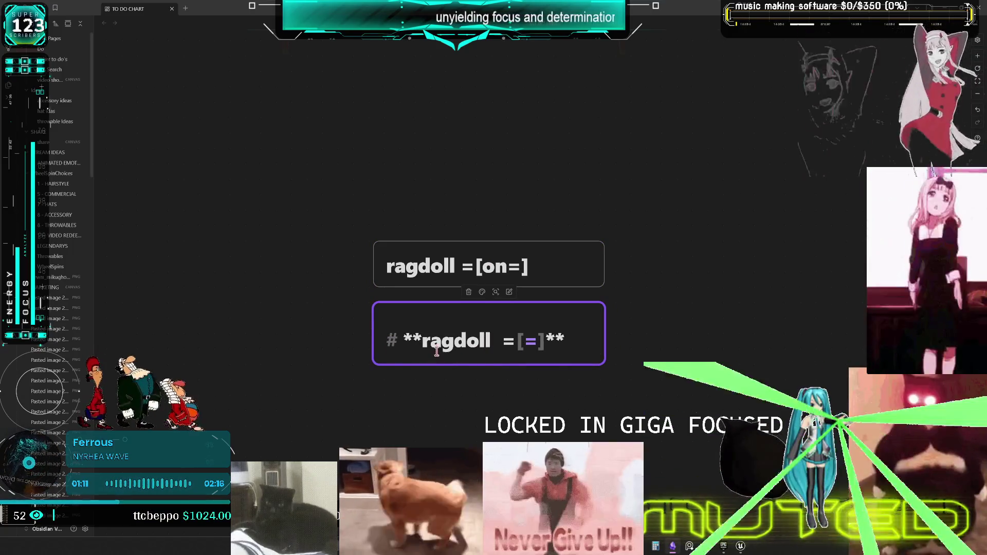
text(off)
click(710, 353)
Copy the ragdoll =[off=] card and edit the copy to read limp limb =[name]
scroll(701, 358, down, 3)
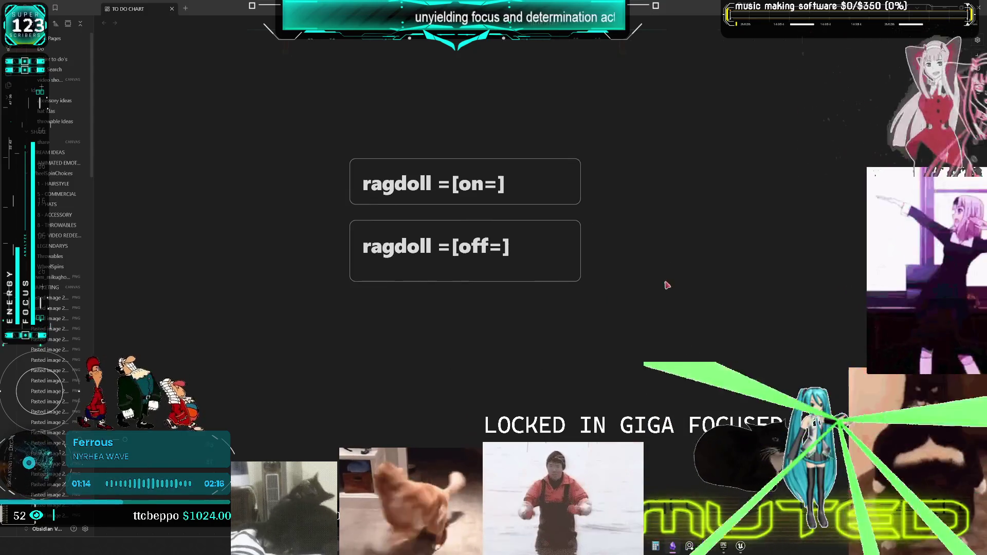
mouse_move(464, 280)
mouse_down()
mouse_move(465, 267)
mouse_move(541, 283)
mouse_move(465, 307)
mouse_move(424, 308)
mouse_move(468, 308)
mouse_up()
double_click(411, 309)
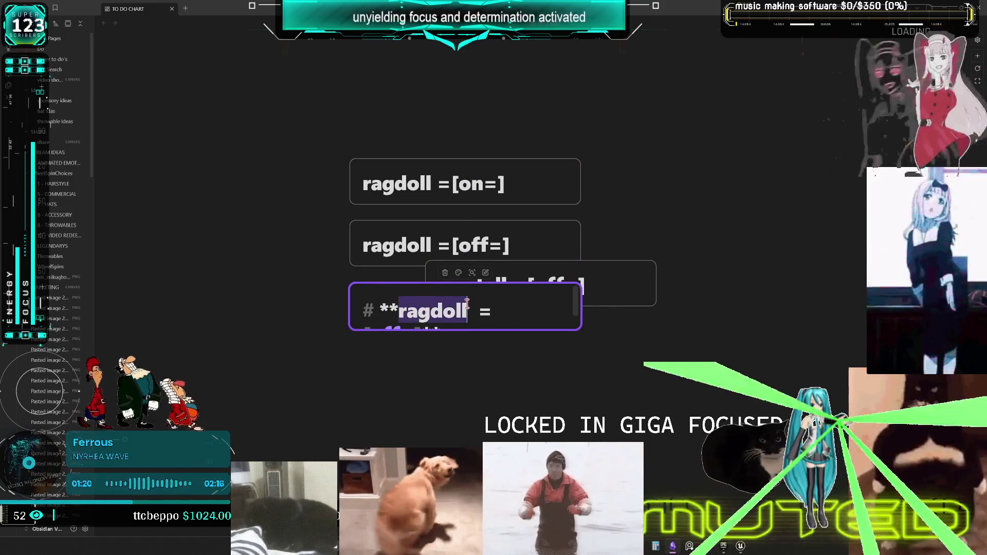
text(lim)
text(p li)
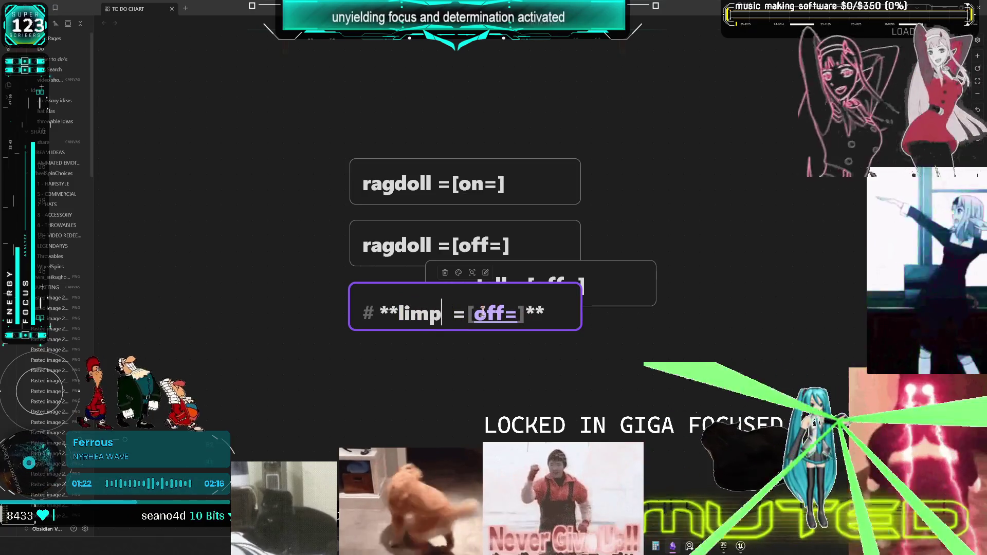
text(mb)
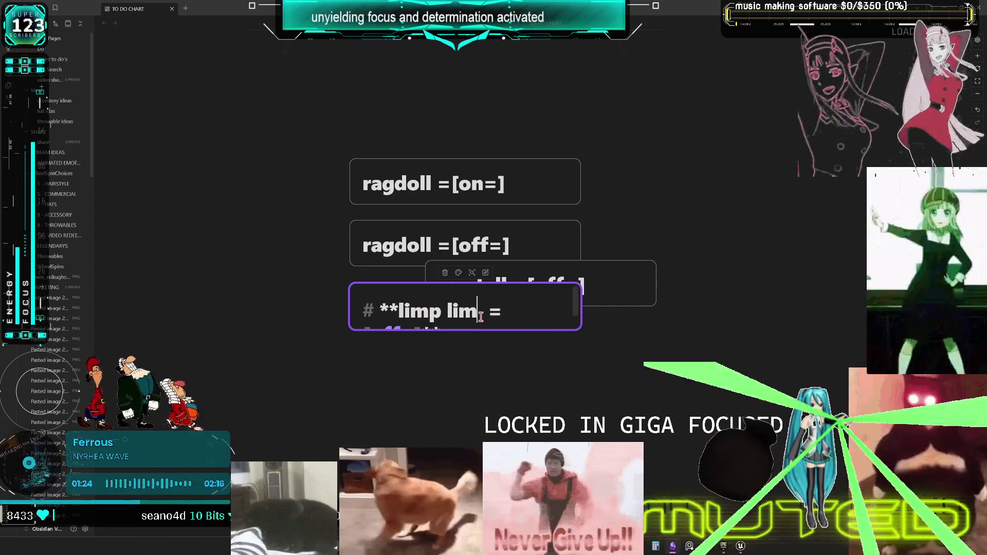
click(673, 315)
double_click(494, 312)
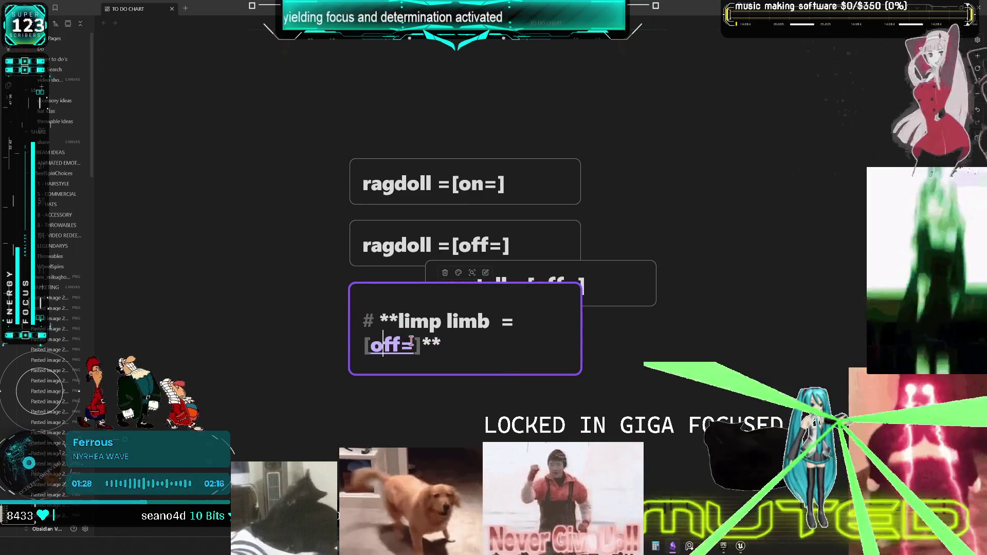
drag(414, 344, 370, 345)
text(name)
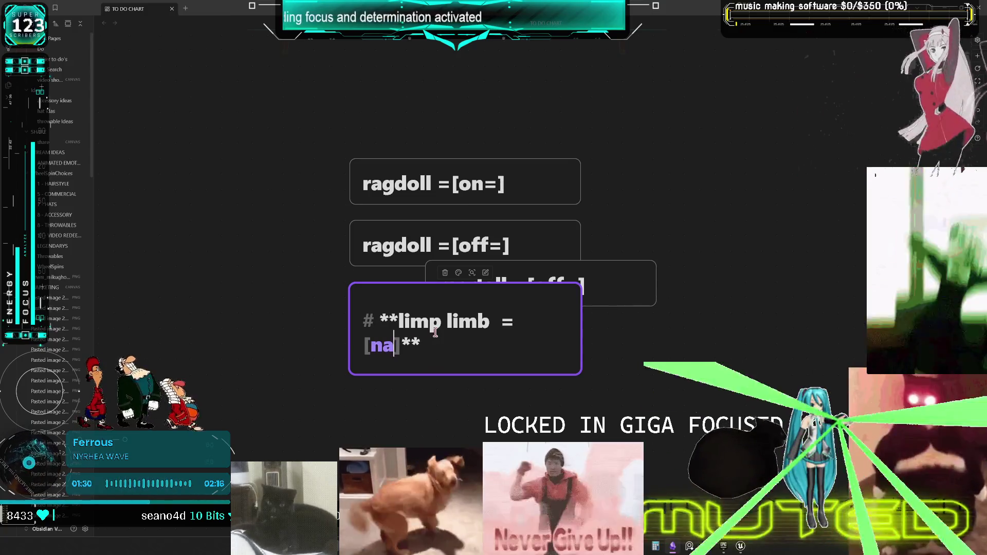
click(650, 354)
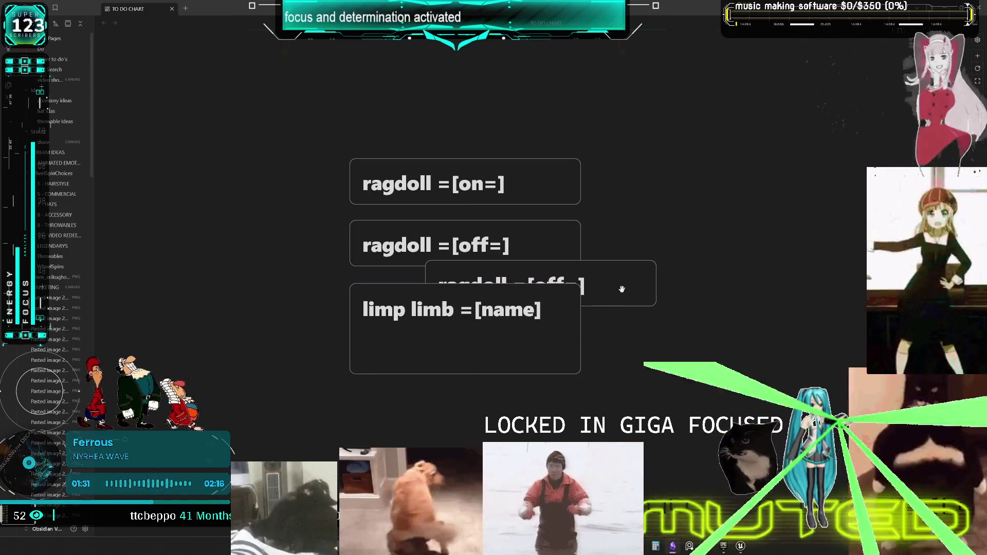
Shorten the limp limb card and move the spare ragdoll =[off=] card beside ragdoll =[on=]
drag(622, 289, 767, 242)
click(502, 325)
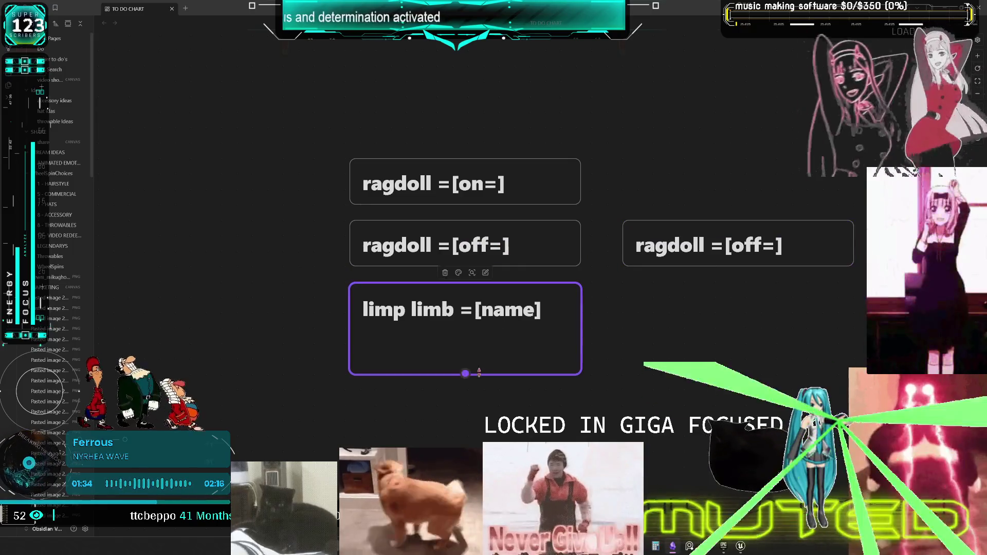
mouse_move(478, 374)
mouse_down()
mouse_move(466, 343)
mouse_move(484, 335)
mouse_up()
click(484, 335)
mouse_move(643, 247)
mouse_down()
mouse_move(599, 308)
mouse_move(379, 368)
mouse_up()
double_click(409, 374)
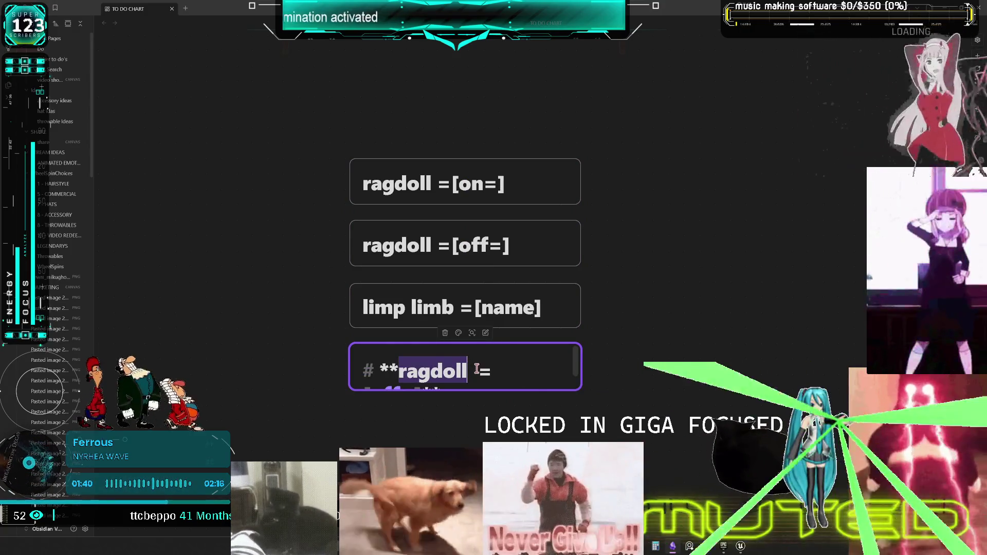
click(613, 358)
scroll(631, 198, right, 2)
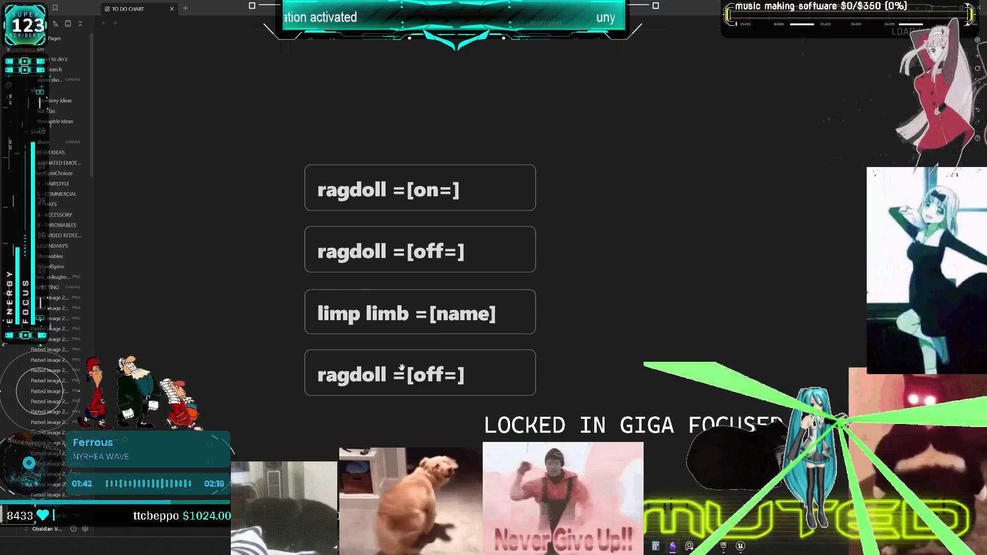
mouse_move(330, 370)
mouse_down()
mouse_move(601, 198)
mouse_move(586, 187)
mouse_up()
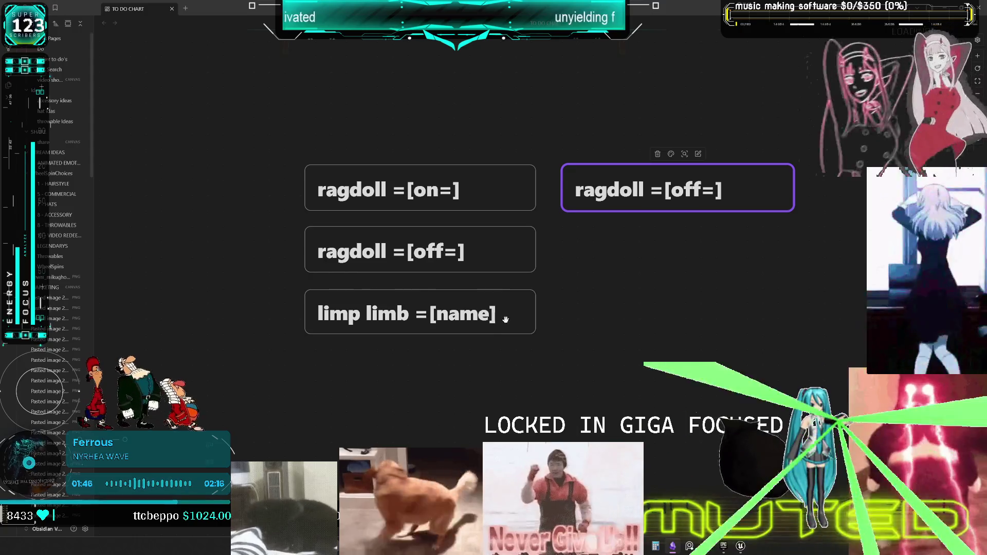
Shift the cards left and retype the spare card's text as all limbs settings
drag(507, 310, 737, 309)
mouse_move(693, 349)
mouse_down()
mouse_move(331, 170)
mouse_move(234, 172)
mouse_up()
click(562, 195)
click(562, 195)
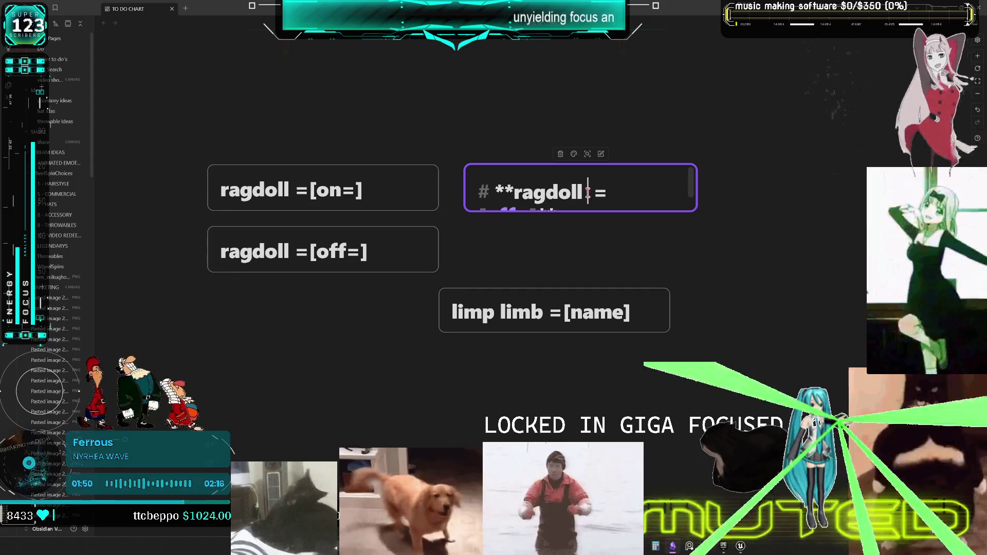
drag(514, 192, 554, 219)
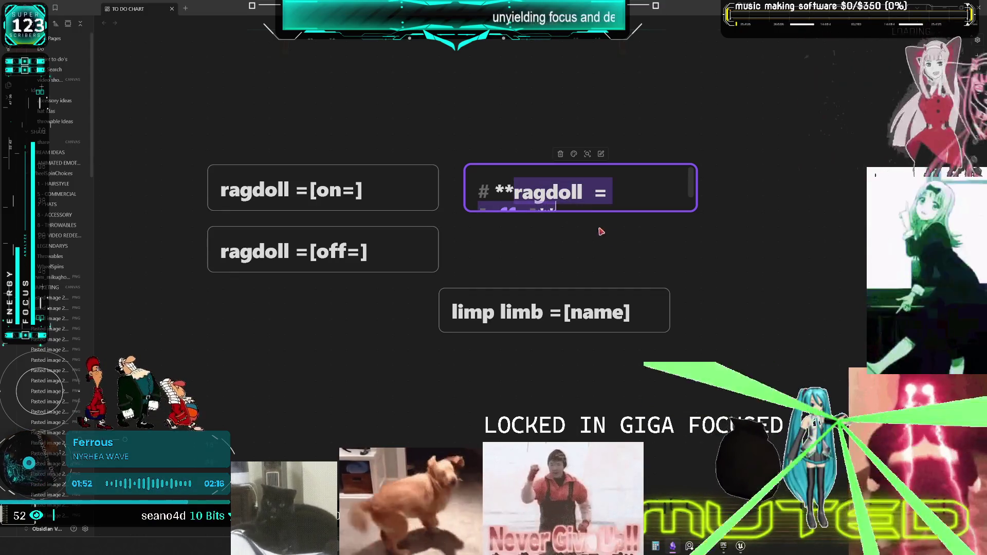
key(BackSpace)
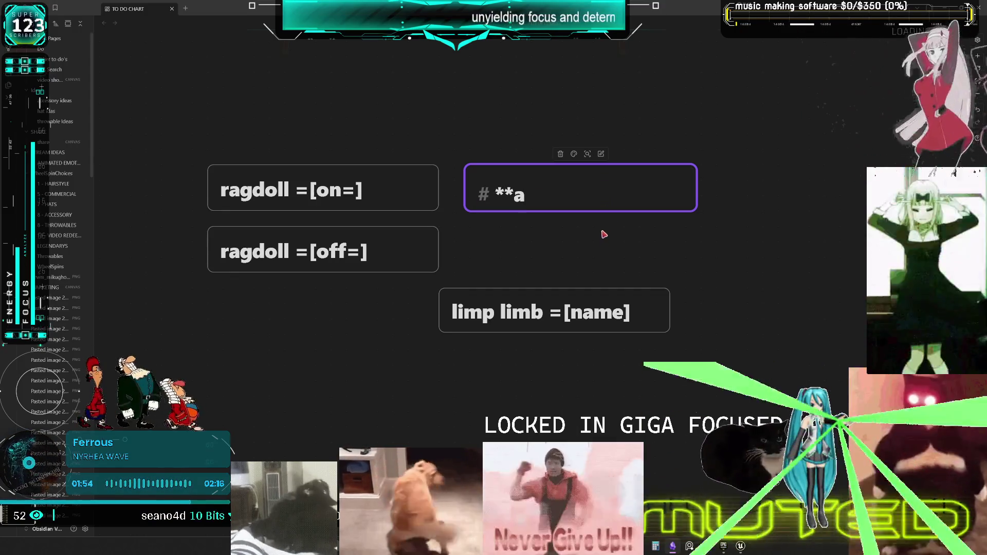
text(ll limbs sety)
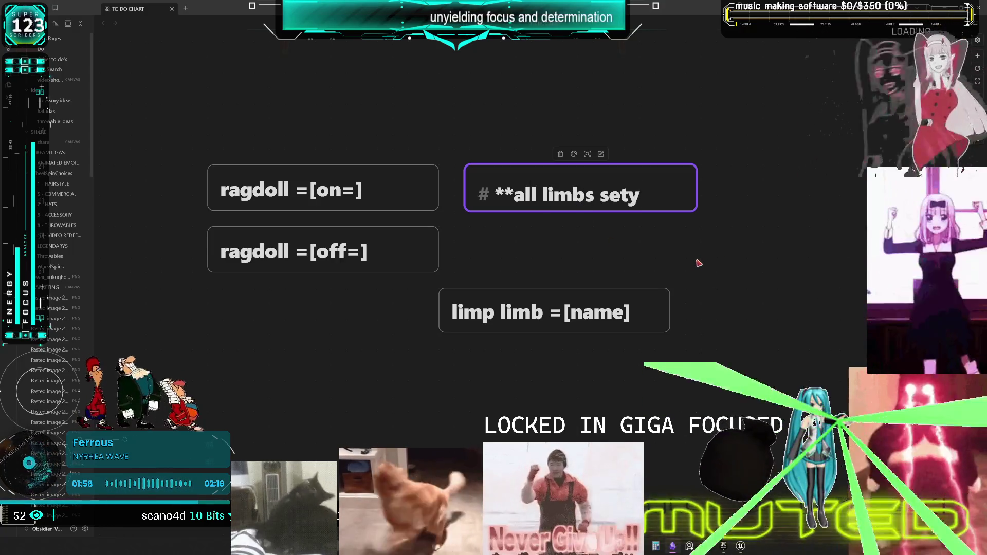
key(BackSpace)
text(tinfs)
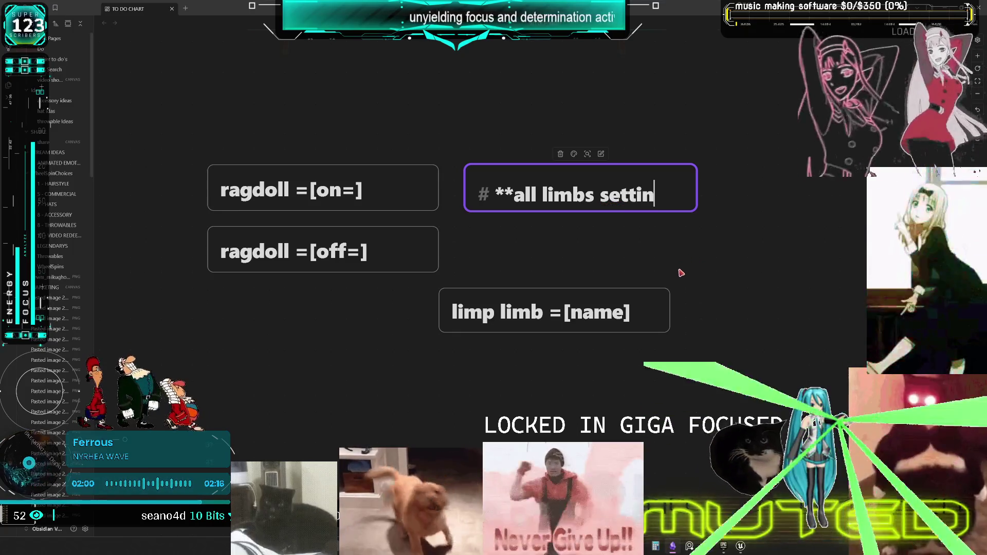
key(BackSpace)
key(BackSpace)
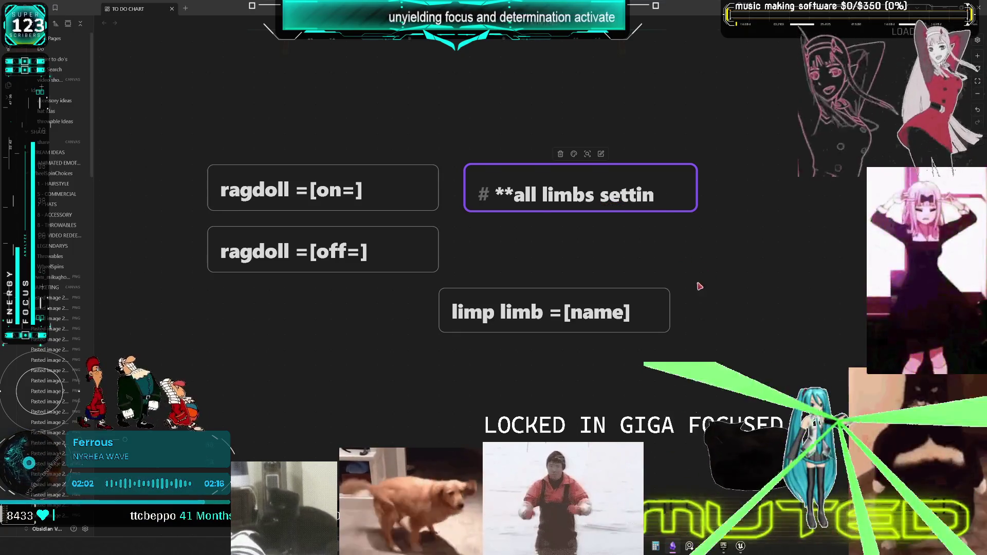
text(gs)
click(740, 284)
Align the all limbs settings card and duplicate it directly below
drag(620, 204, 624, 204)
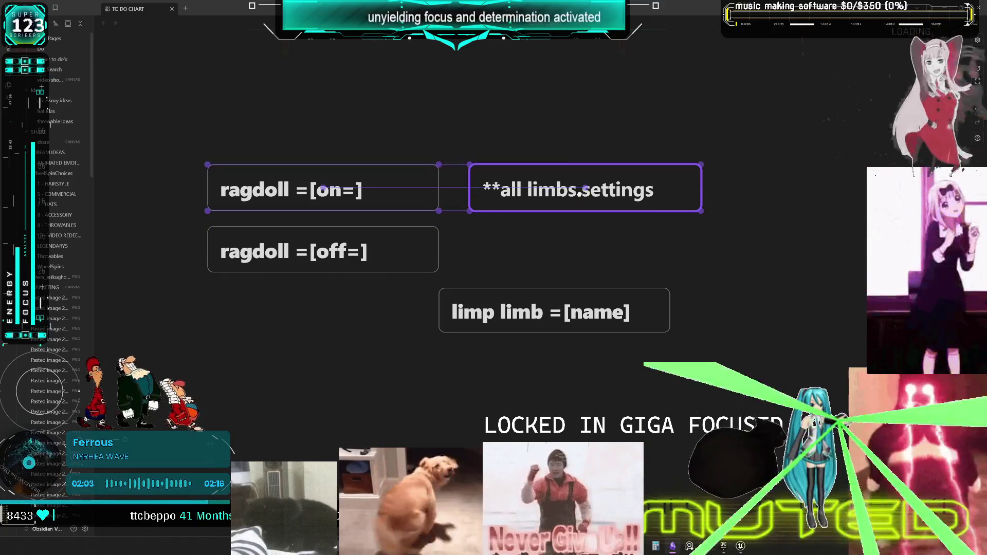
click(740, 227)
mouse_move(579, 180)
mouse_down()
mouse_move(539, 274)
mouse_move(579, 241)
mouse_up()
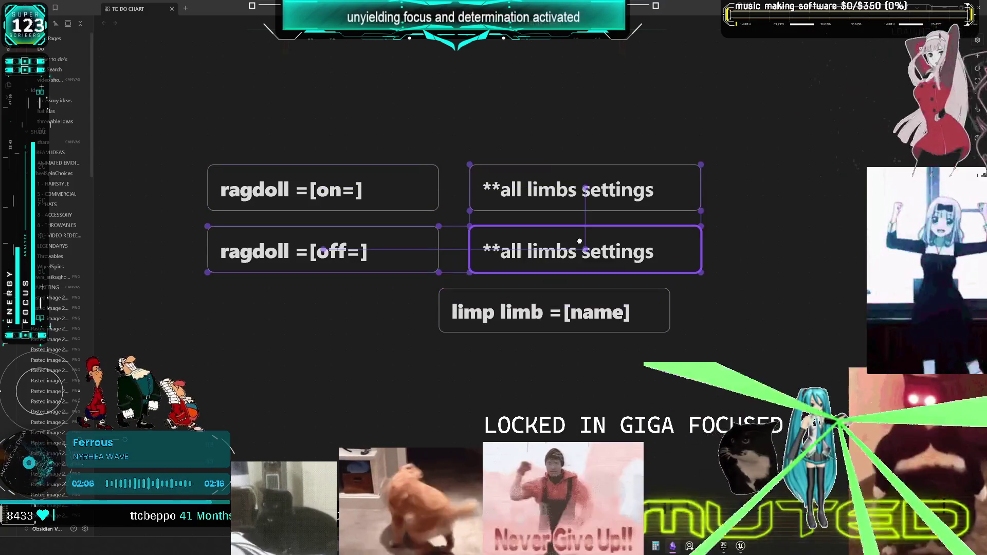
scroll(669, 257, right, 3)
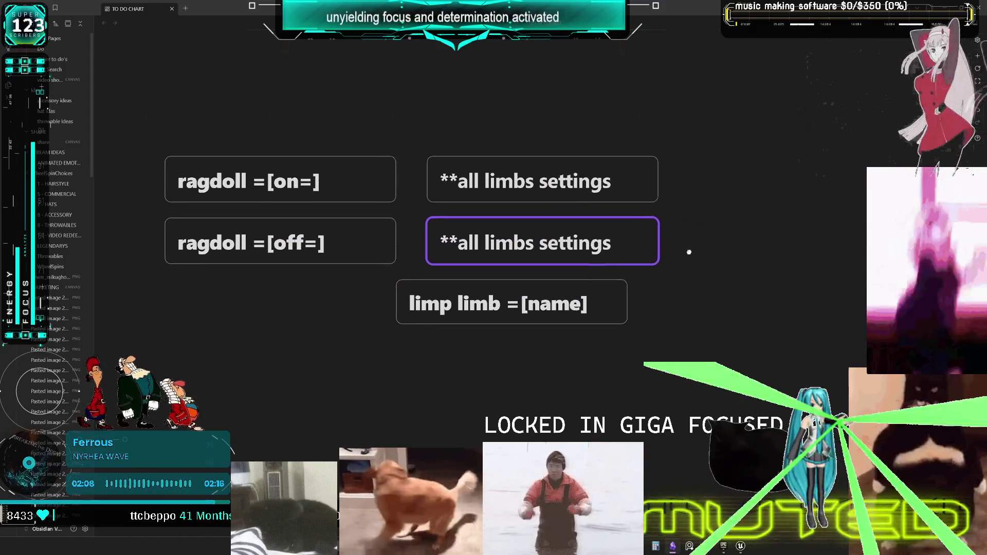
click(546, 304)
Align limp limb and rename the lower settings copy to recover limbs settings, widened to one line
drag(546, 305, 563, 303)
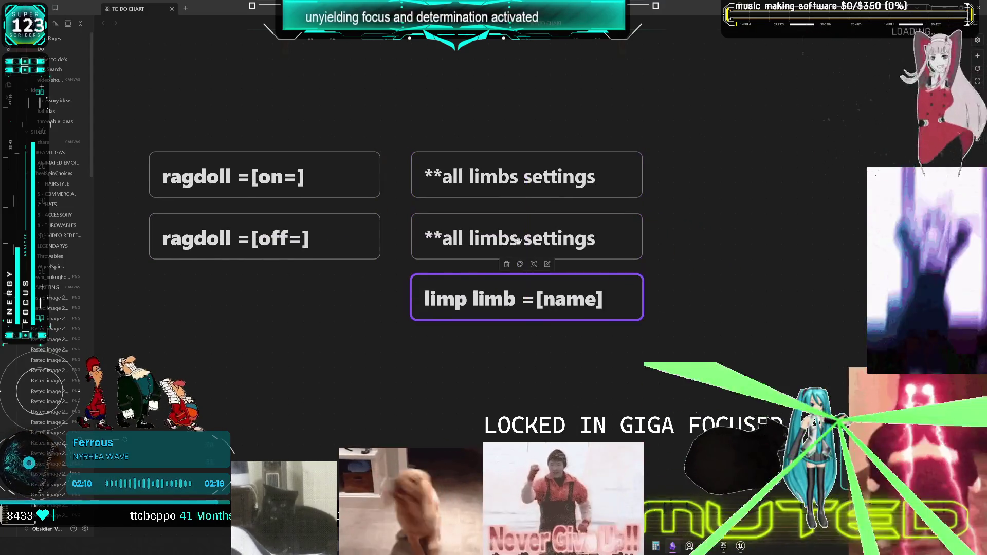
double_click(479, 238)
double_click(464, 239)
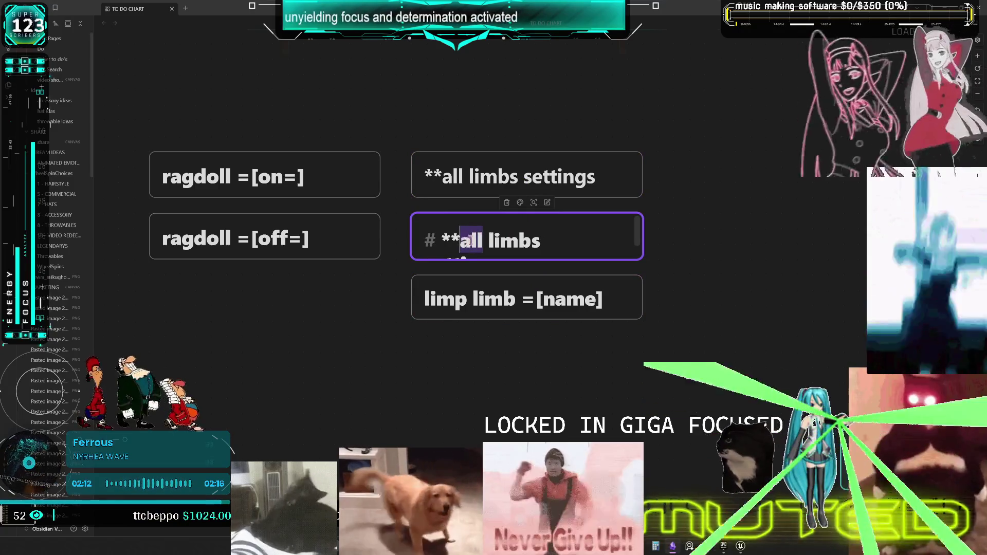
text(recover)
click(708, 260)
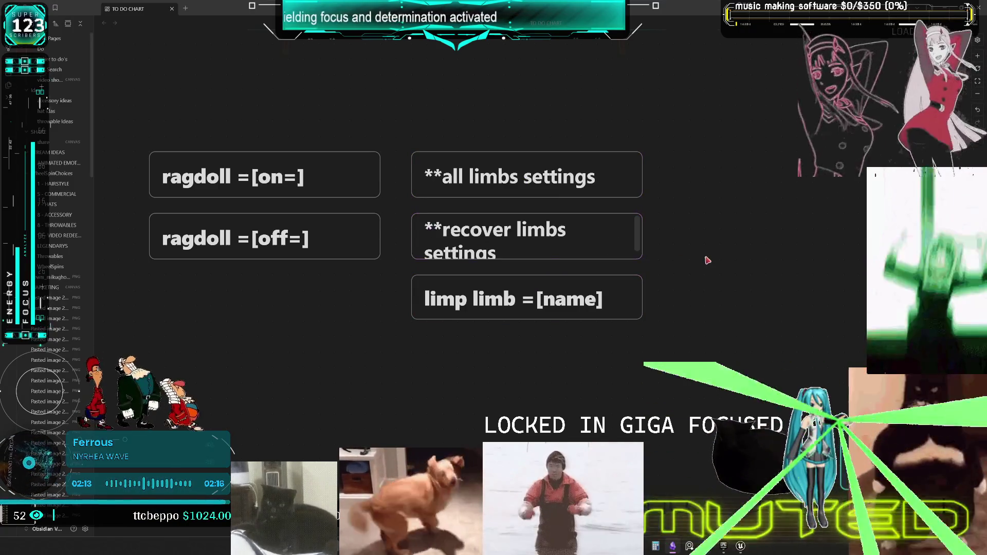
mouse_move(638, 254)
mouse_down()
mouse_move(687, 257)
mouse_move(675, 248)
mouse_up()
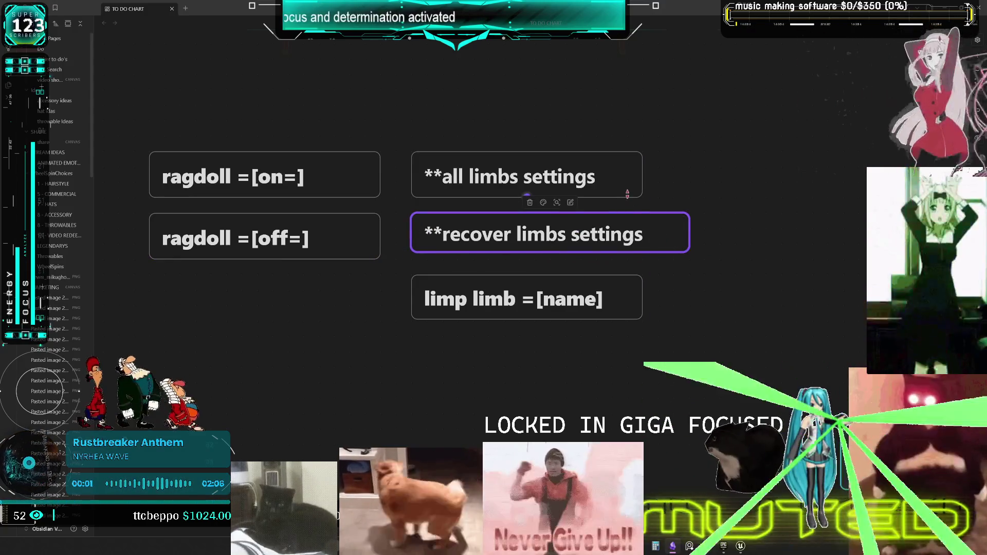
Resize both settings cards to match the heights of ragdoll =[on=] and ragdoll =[off=]
drag(629, 198, 633, 185)
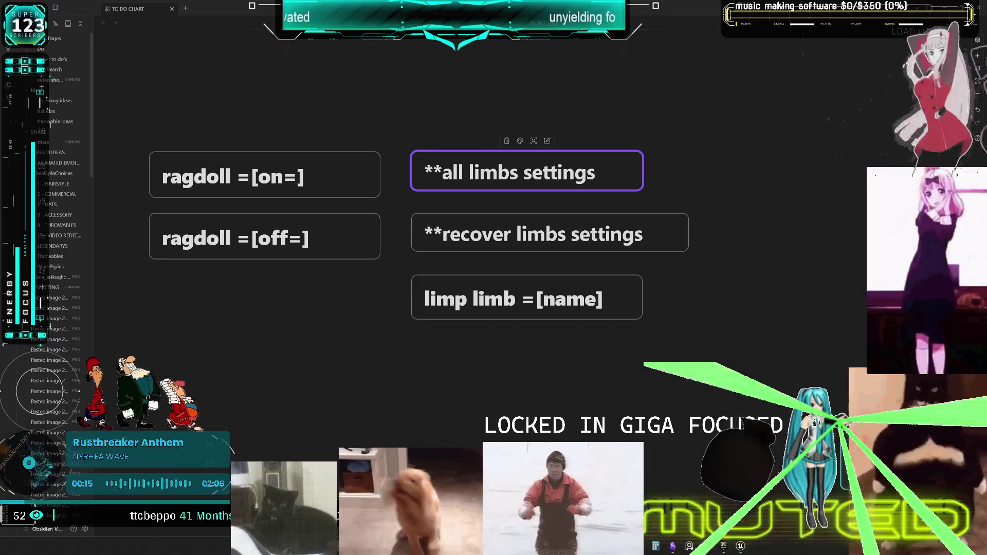
click(284, 173)
click(339, 243)
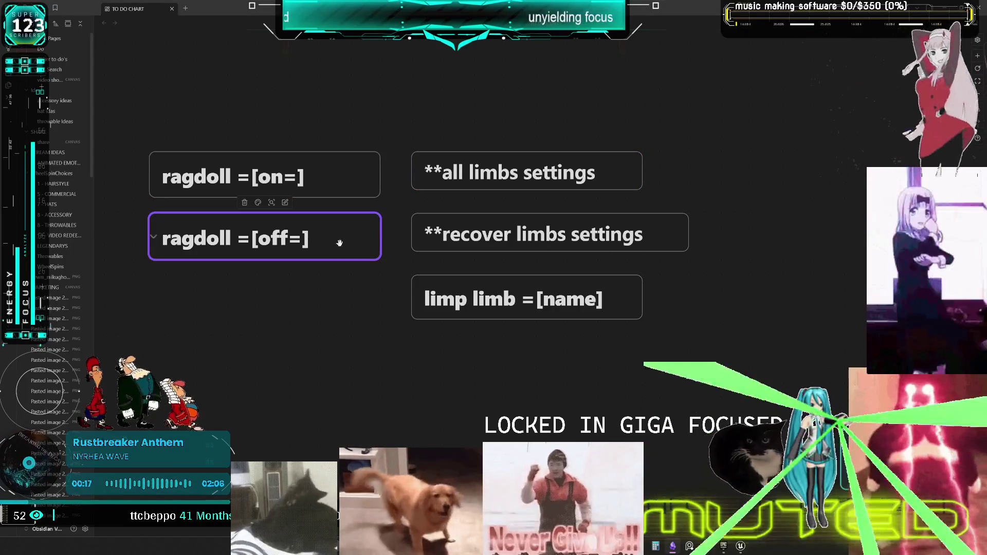
click(484, 171)
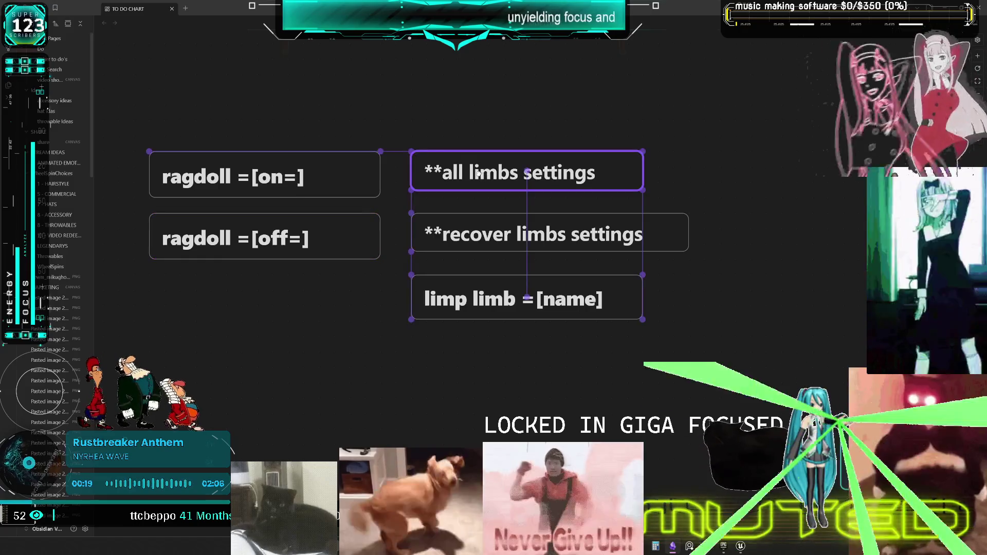
drag(412, 190, 410, 197)
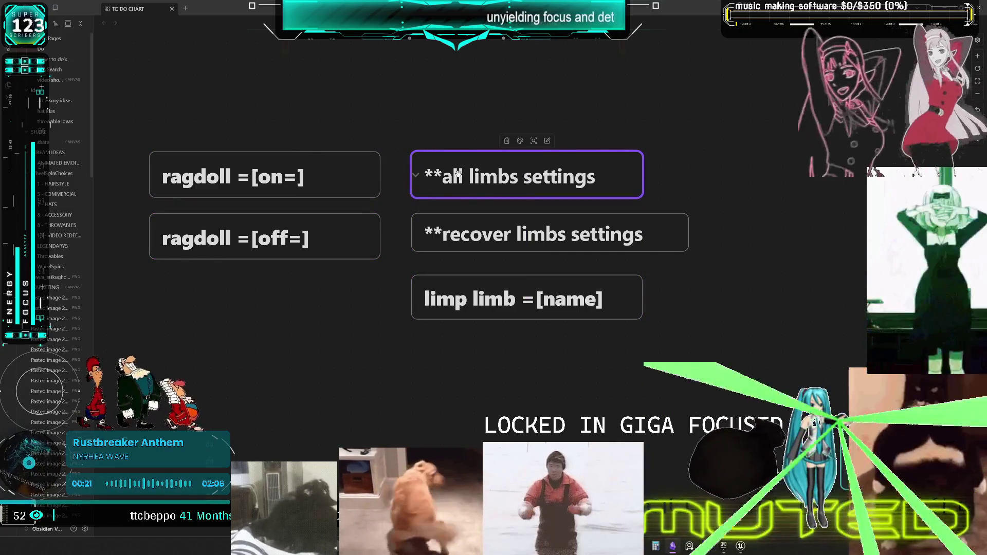
click(455, 230)
click(451, 230)
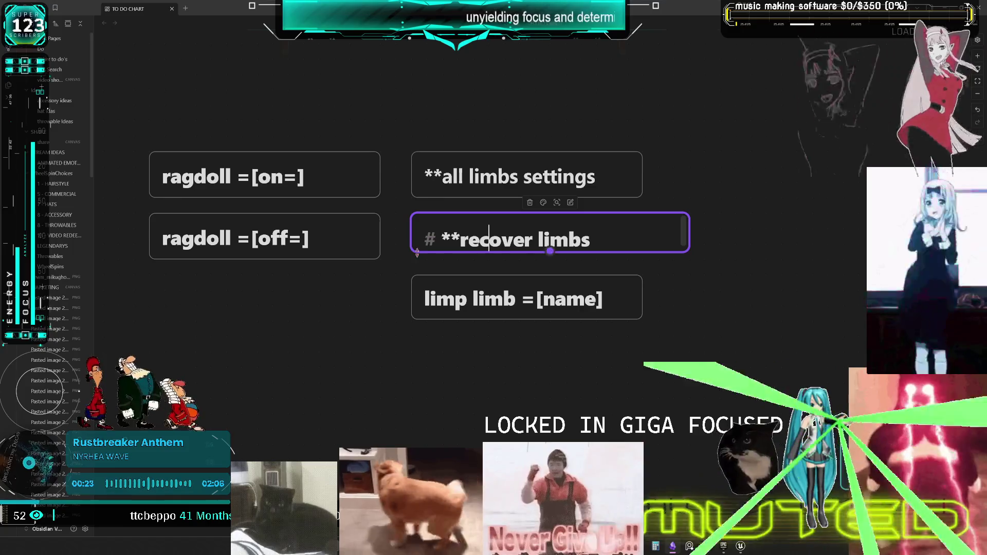
drag(638, 252, 638, 259)
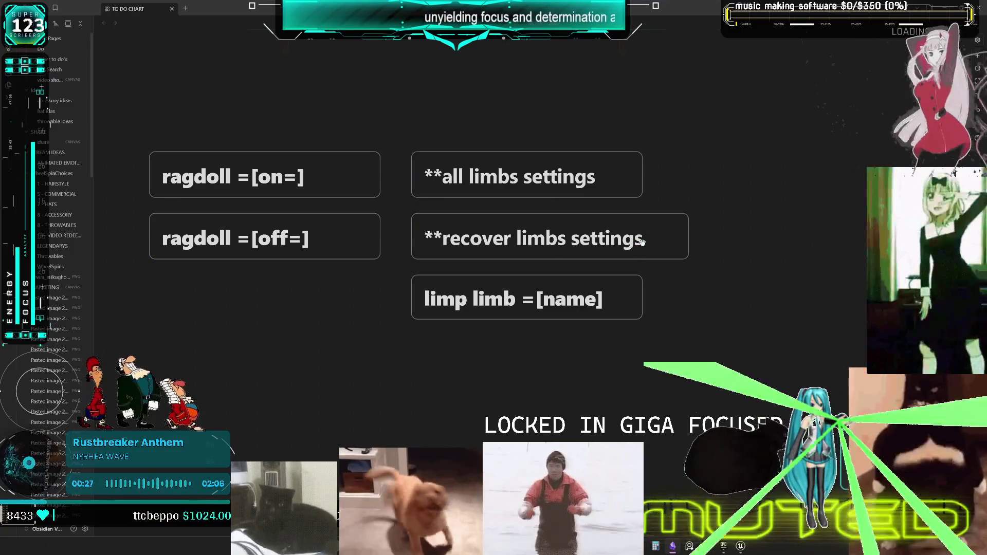
Marquee-select the four new cards, shift them left, and nudge limp limb into place
scroll(642, 374, down, 1)
scroll(742, 349, up, 1)
mouse_move(773, 311)
mouse_down()
mouse_move(435, 237)
mouse_move(276, 223)
mouse_up()
mouse_move(514, 348)
mouse_down()
mouse_move(761, 305)
mouse_move(318, 206)
mouse_up()
scroll(672, 342, down, 2)
scroll(712, 308, left, 2)
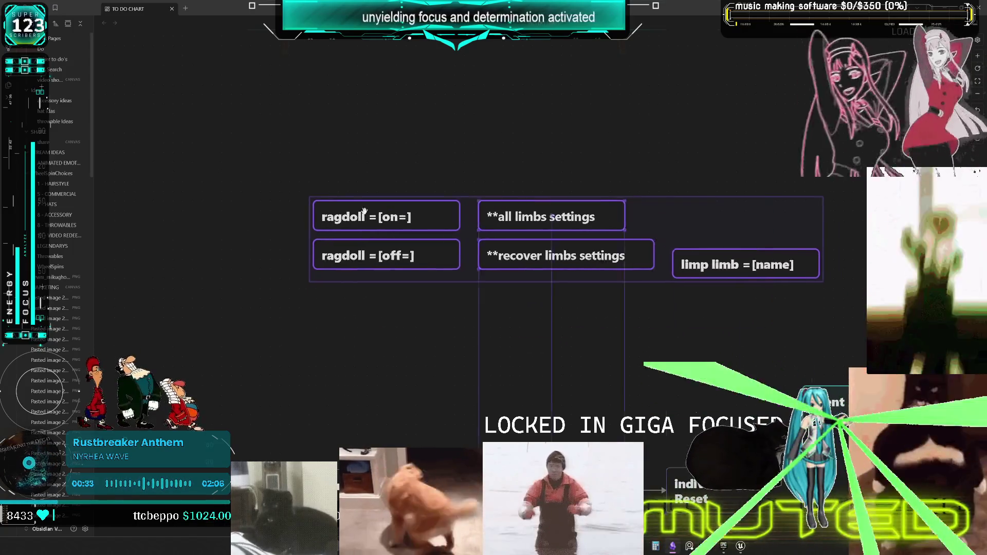
scroll(322, 268, down, 2)
click(322, 268)
drag(615, 227, 603, 245)
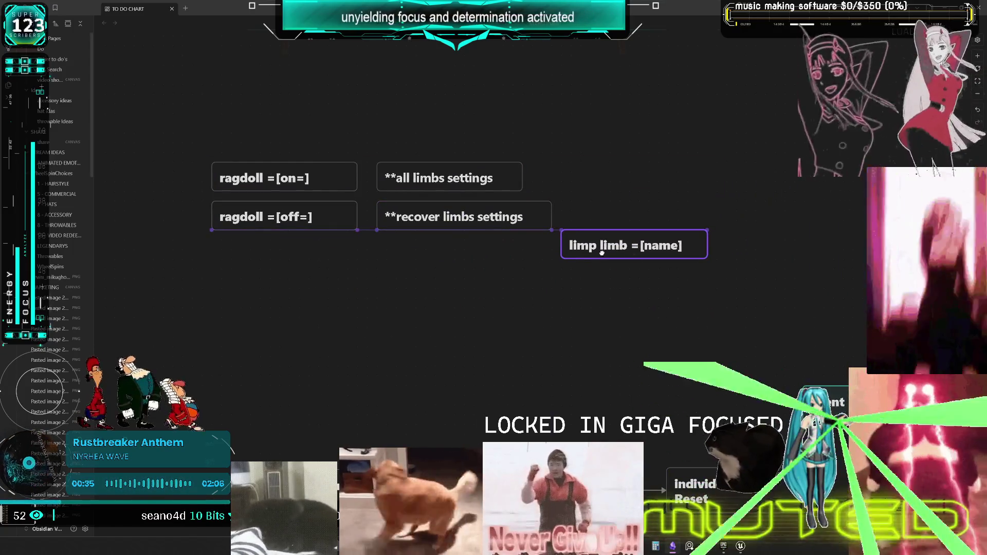
Copy and paste the both Legs card, placing the copy below the ragdoll cards
scroll(505, 327, down, 5)
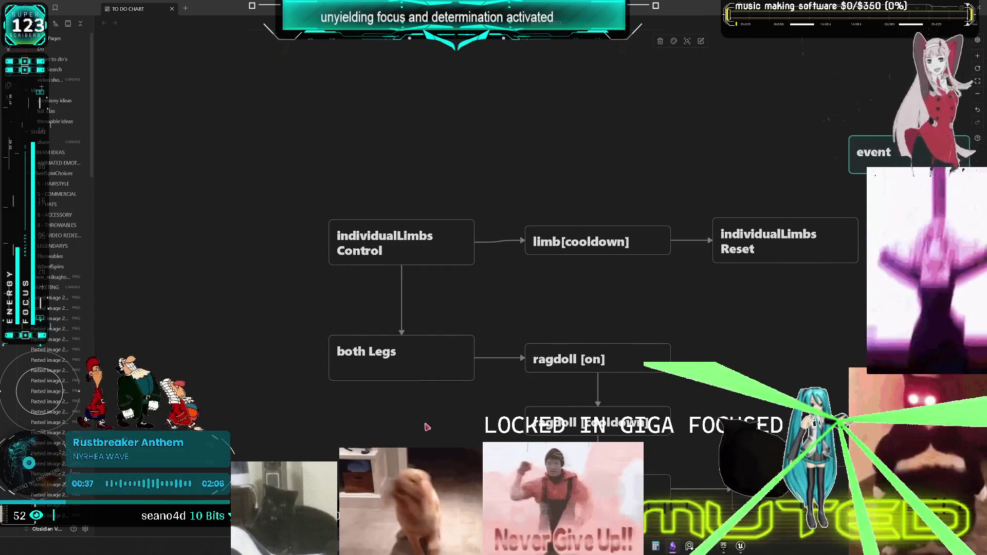
click(371, 345)
key(ctrl+c)
scroll(421, 192, up, 5)
key(ctrl+v)
scroll(566, 309, up, 2)
scroll(565, 308, left, 2)
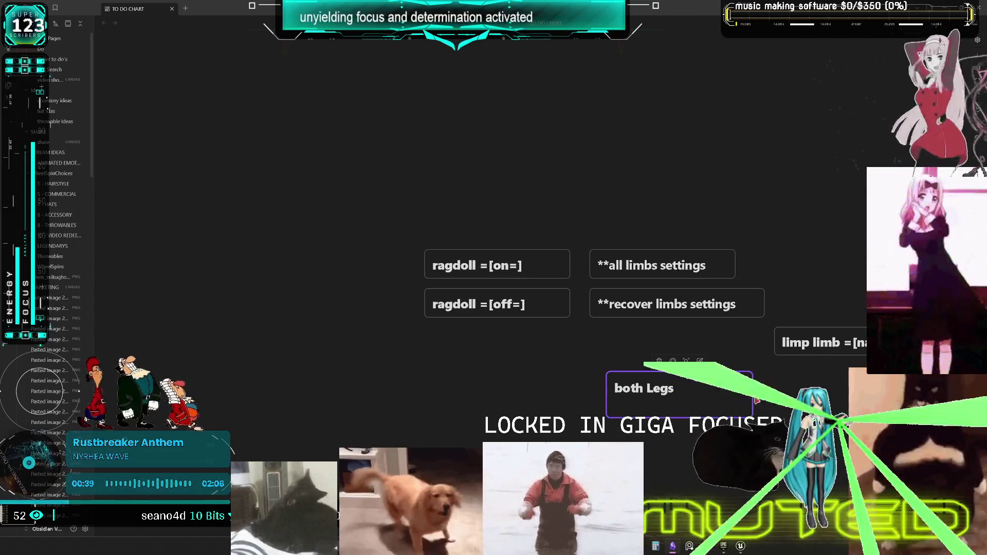
drag(664, 391, 614, 391)
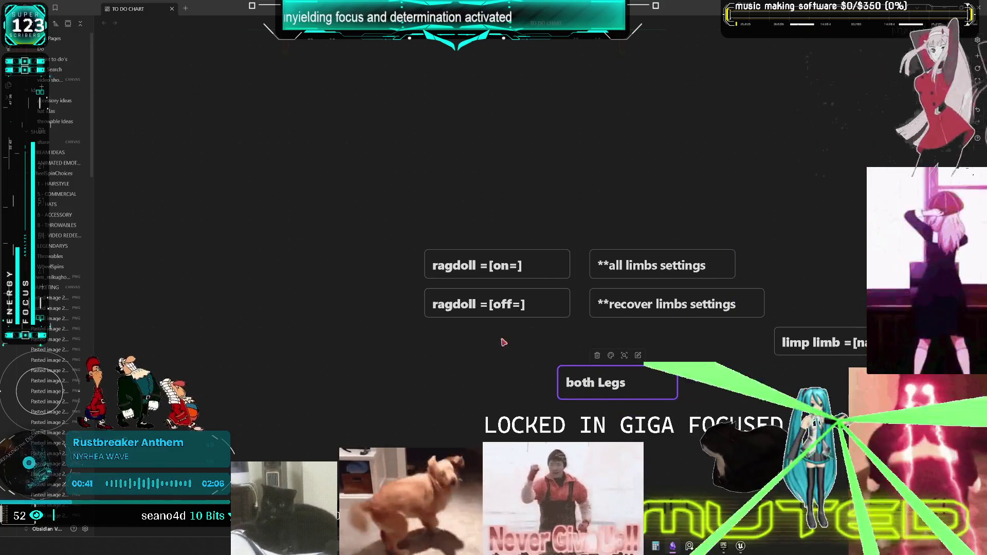
scroll(591, 324, down, 2)
scroll(591, 324, right, 1)
drag(578, 347, 580, 364)
Move individualLimbs Control beside the both Legs copy and connect it with an arrow
scroll(566, 309, down, 3)
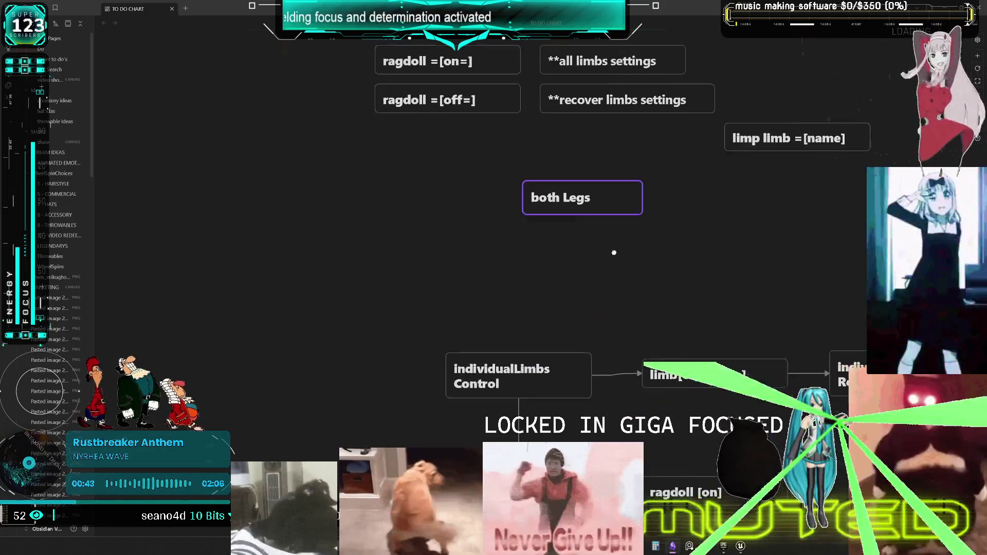
click(515, 368)
scroll(477, 288, up, 2)
drag(532, 395, 406, 306)
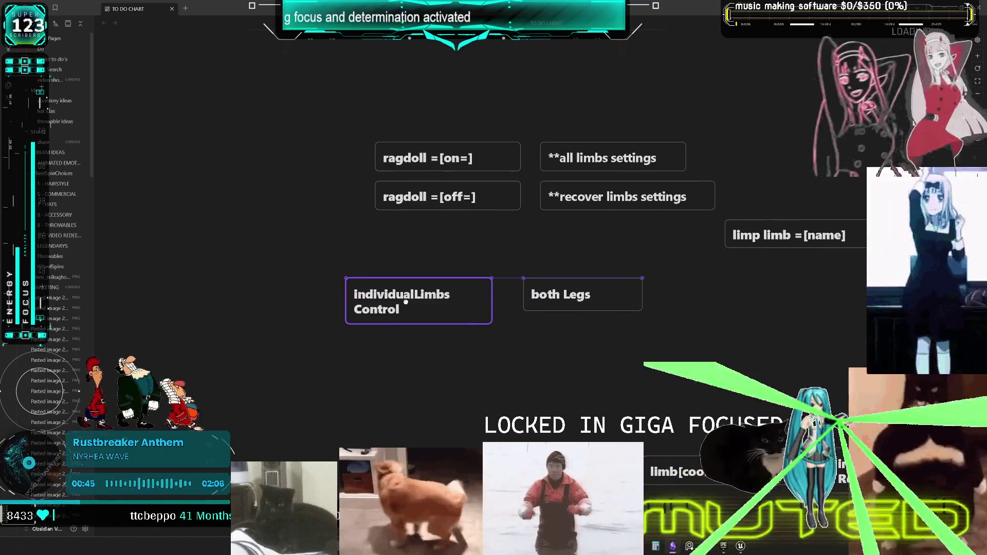
drag(491, 301, 526, 297)
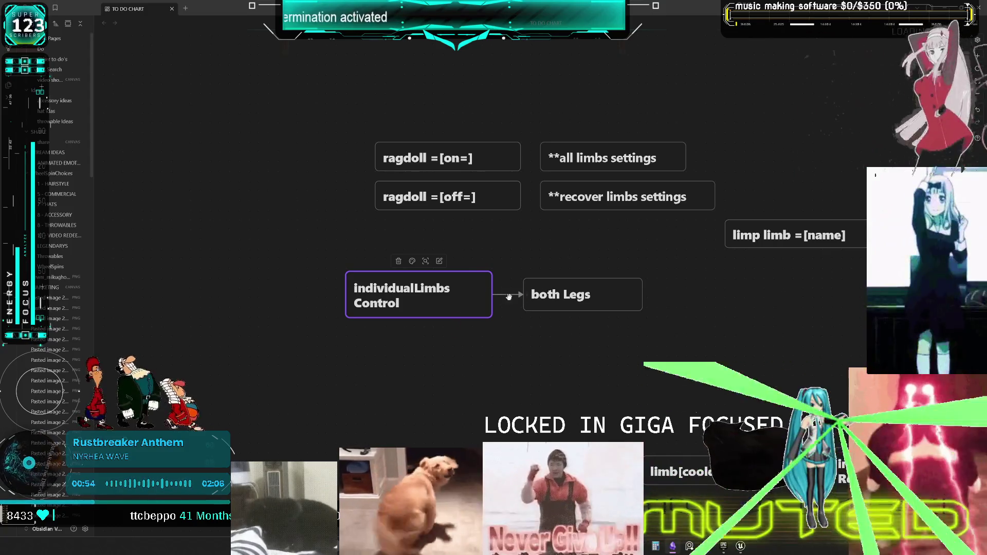
Draw arrows from both Legs to ragdoll =[on=] and limp limb, and individualLimbs Control to limp limb
mouse_move(583, 278)
mouse_down()
mouse_move(493, 260)
mouse_move(338, 197)
mouse_move(385, 165)
mouse_move(507, 188)
mouse_move(508, 164)
mouse_up()
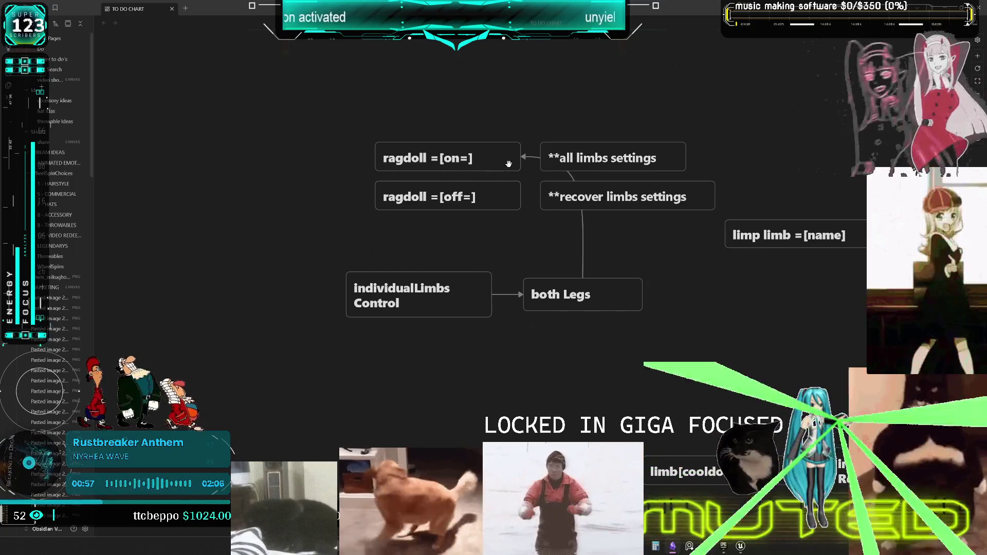
mouse_move(624, 221)
mouse_down()
mouse_move(721, 215)
mouse_move(637, 266)
mouse_up()
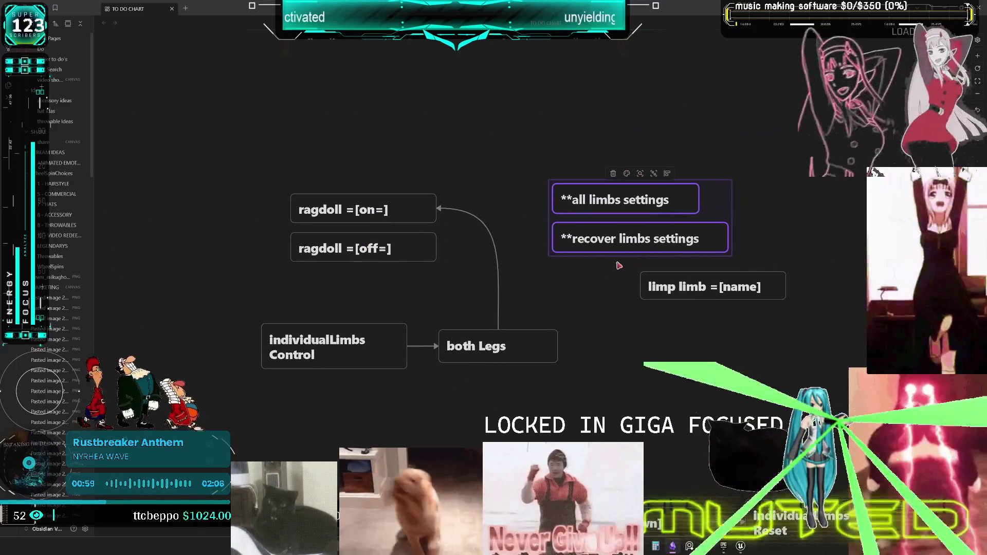
click(690, 294)
drag(691, 294, 680, 342)
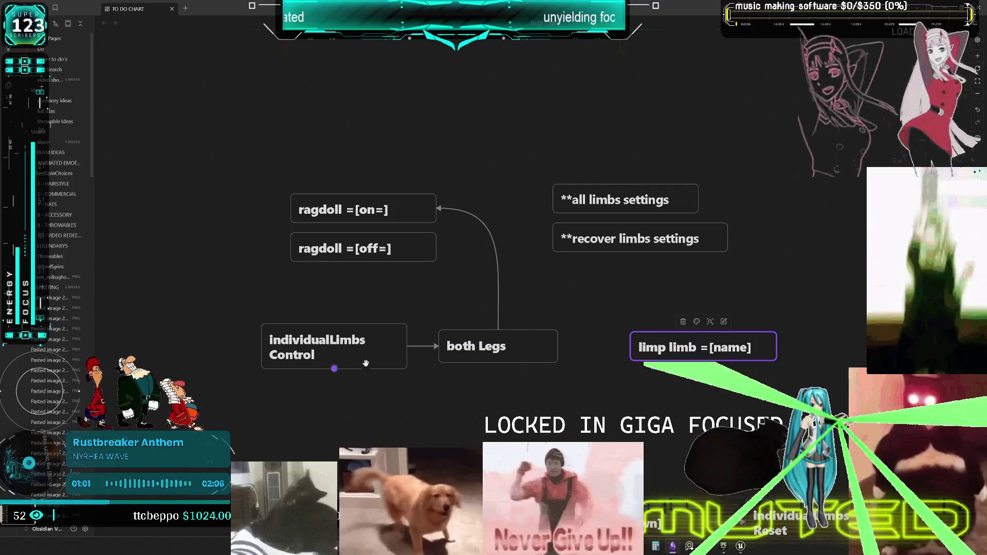
click(366, 363)
drag(557, 347, 617, 361)
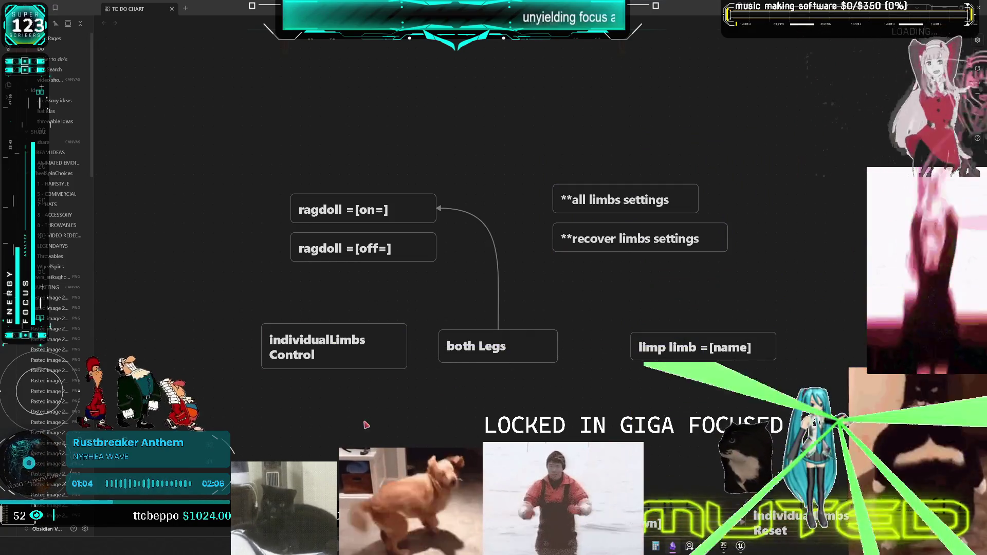
mouse_move(407, 347)
mouse_down()
mouse_move(428, 391)
mouse_move(648, 347)
mouse_up()
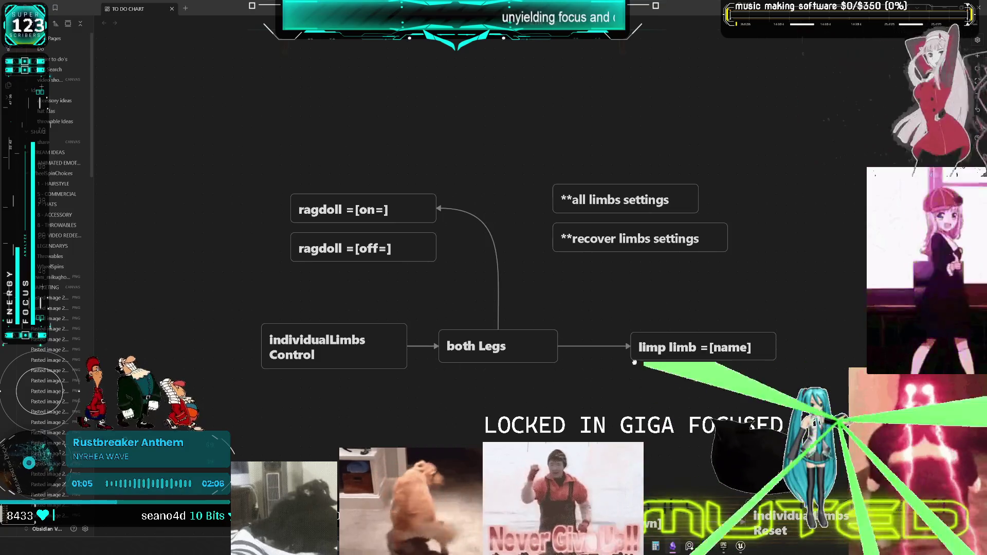
mouse_move(705, 360)
mouse_down()
mouse_move(536, 395)
mouse_move(512, 310)
mouse_move(509, 396)
mouse_up()
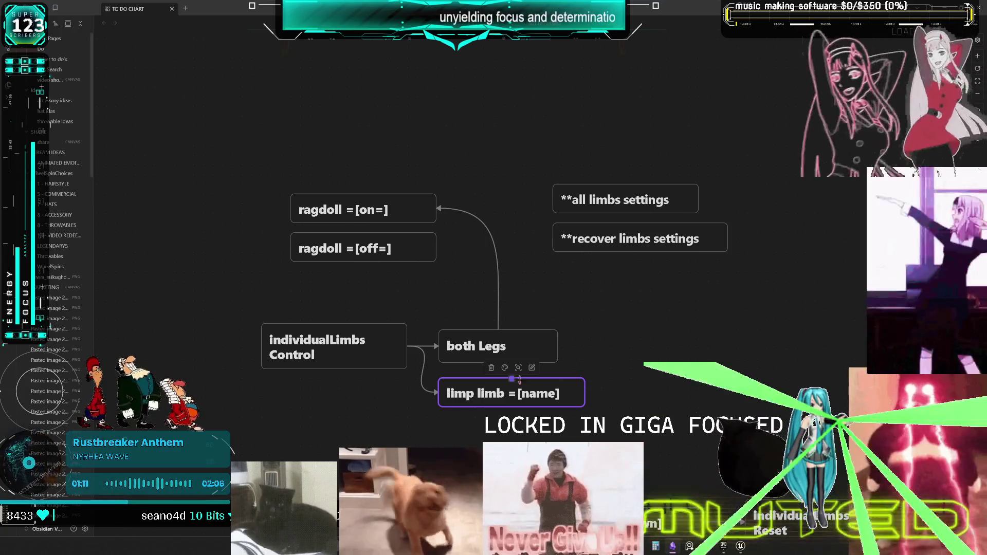
mouse_move(513, 393)
mouse_down()
mouse_move(598, 393)
mouse_move(617, 404)
mouse_up()
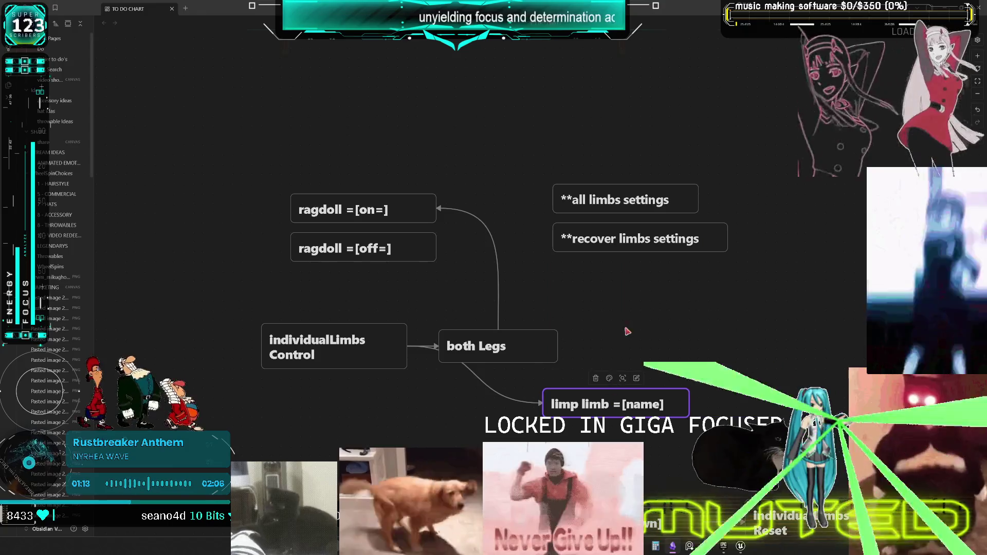
Link recover limbs settings to limp limb, and each ragdoll card to its settings card
mouse_move(637, 251)
mouse_down()
mouse_move(646, 375)
mouse_move(630, 401)
mouse_move(644, 385)
mouse_up()
drag(647, 231, 637, 239)
drag(625, 199, 630, 209)
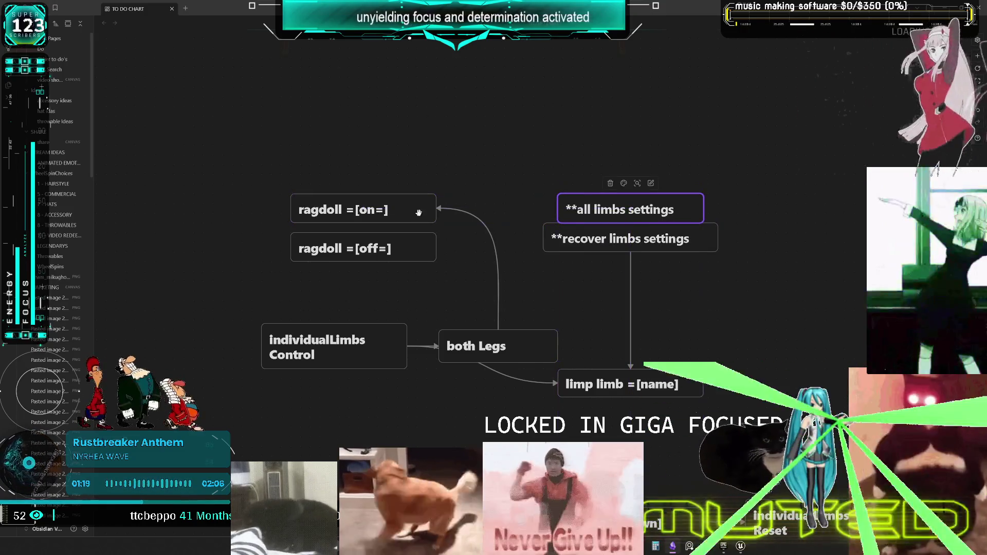
click(417, 207)
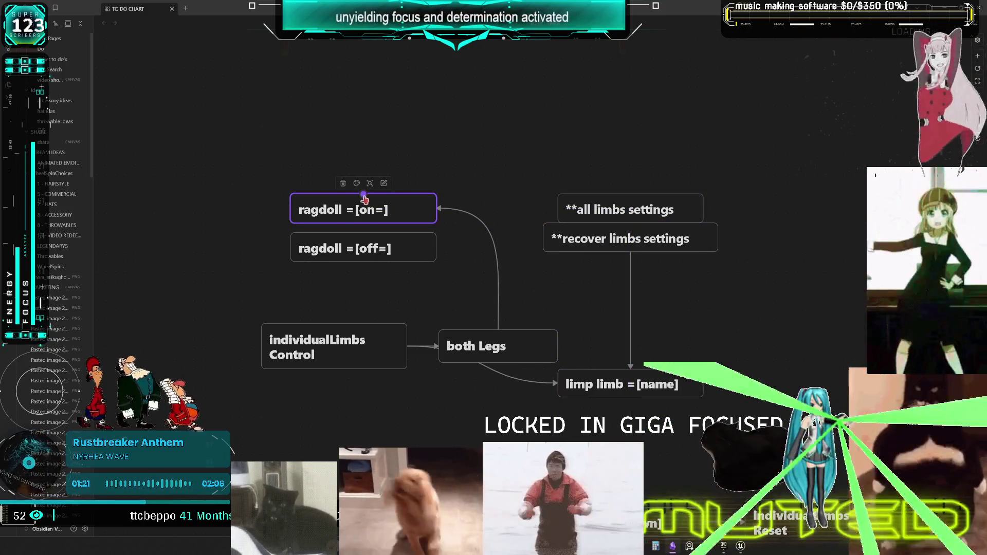
mouse_move(364, 195)
mouse_down()
mouse_move(572, 177)
mouse_move(628, 187)
mouse_move(629, 196)
mouse_up()
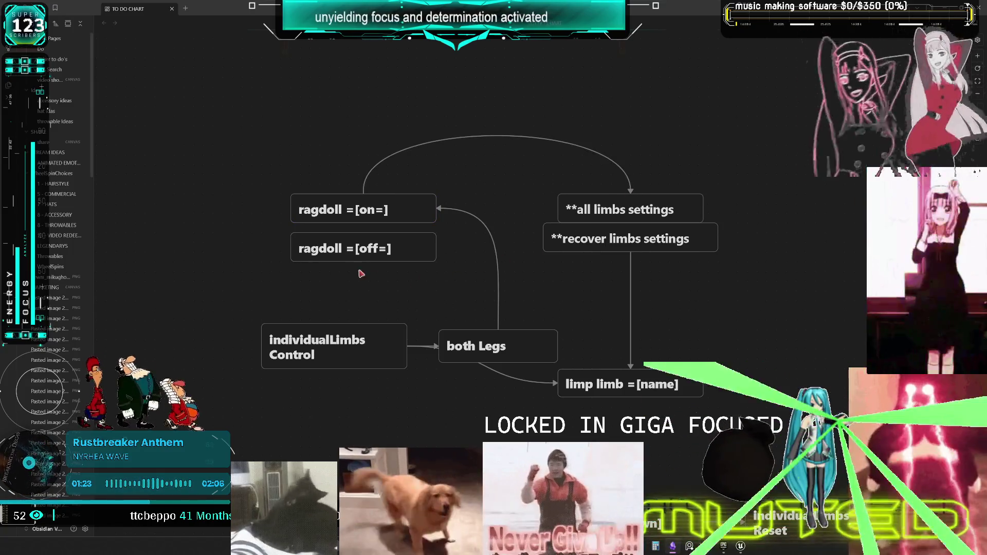
click(354, 253)
mouse_move(364, 264)
mouse_down()
mouse_move(584, 287)
mouse_move(643, 256)
mouse_up()
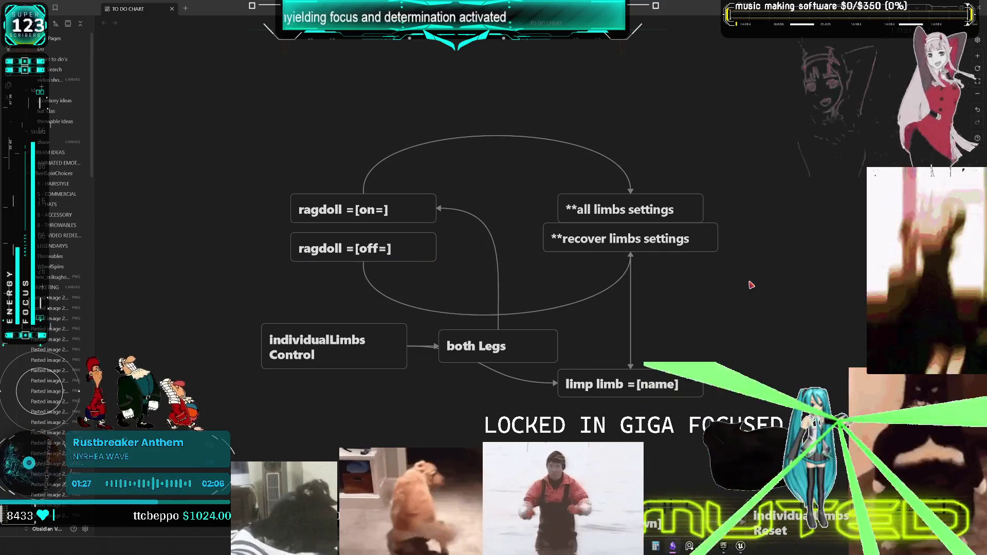
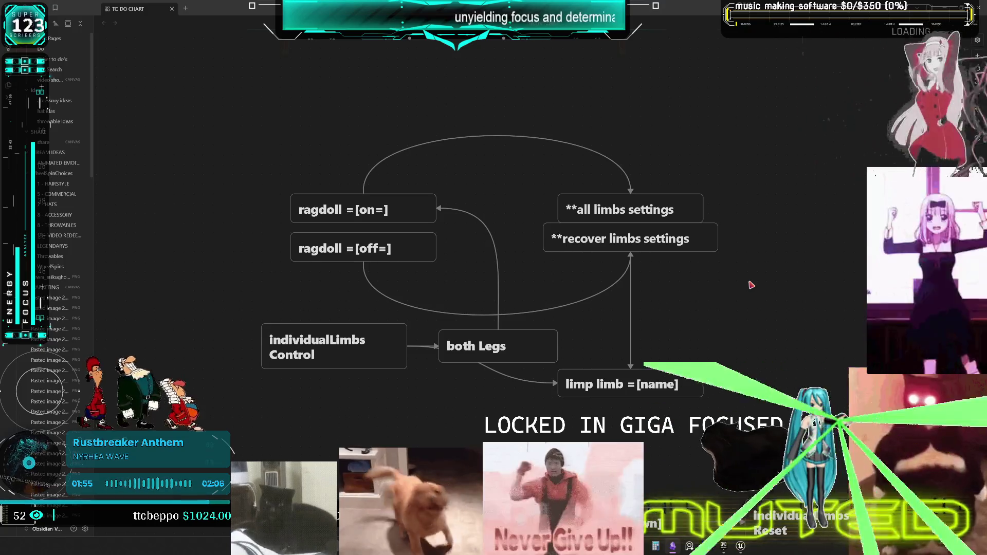
Rename the 'all limbs settings' card to 'override all limbs settings' and widen it to one line
click(608, 201)
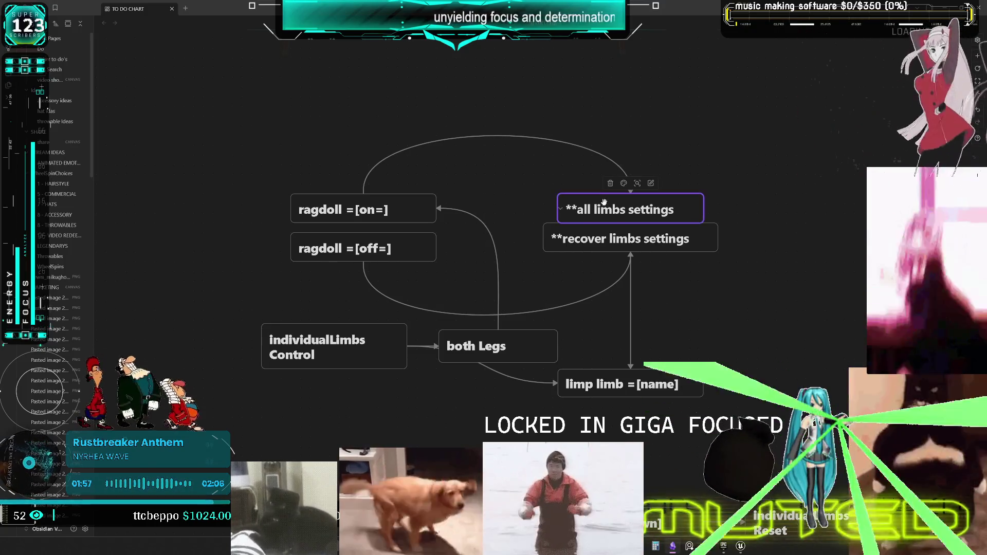
click(580, 208)
text(overr)
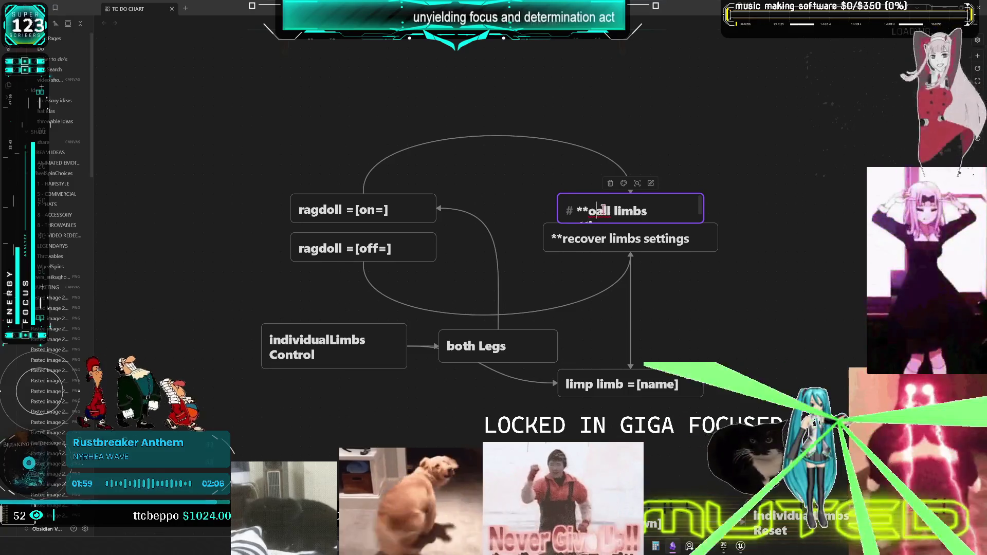
text(ide)
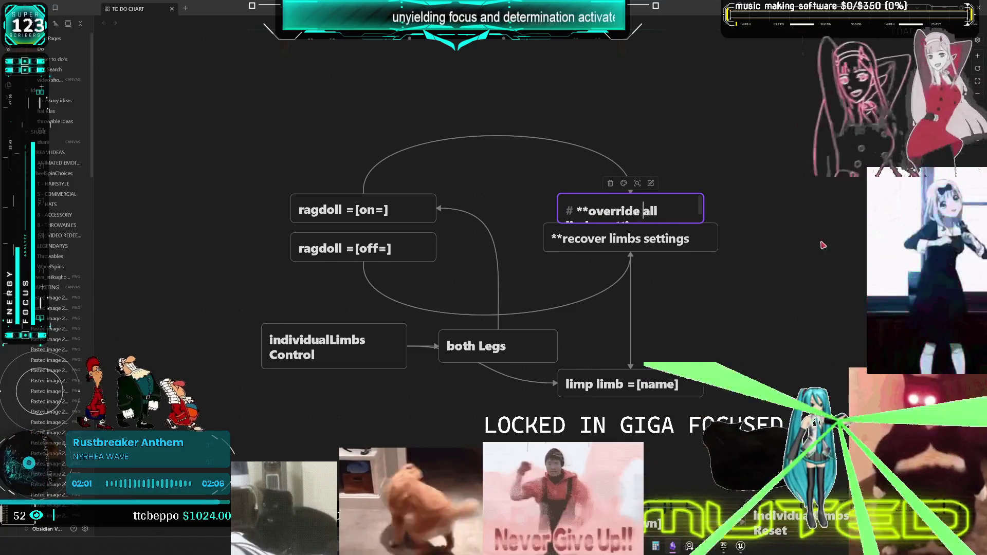
key(Escape)
drag(707, 219, 745, 217)
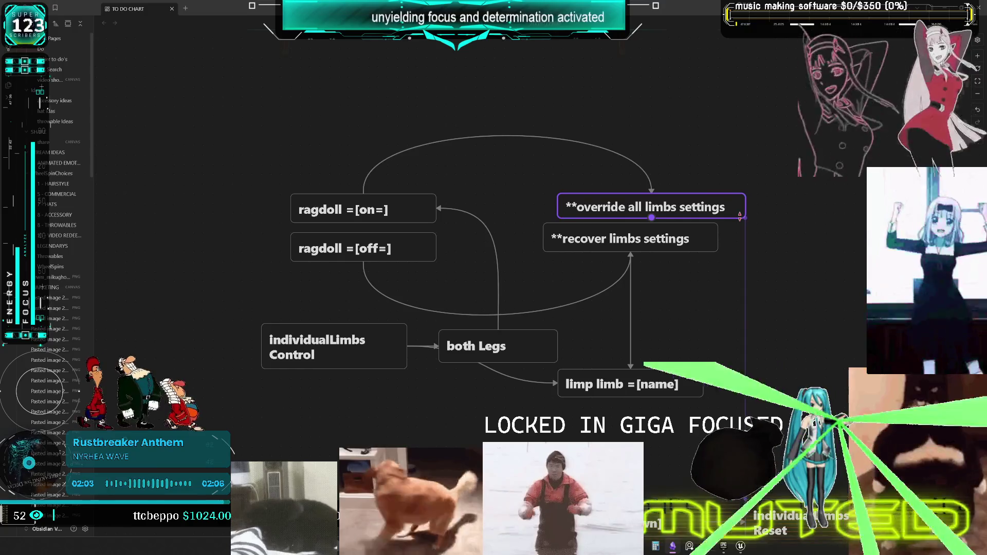
Paste an individualLimbs Reset card onto the canvas near the chart
click(719, 246)
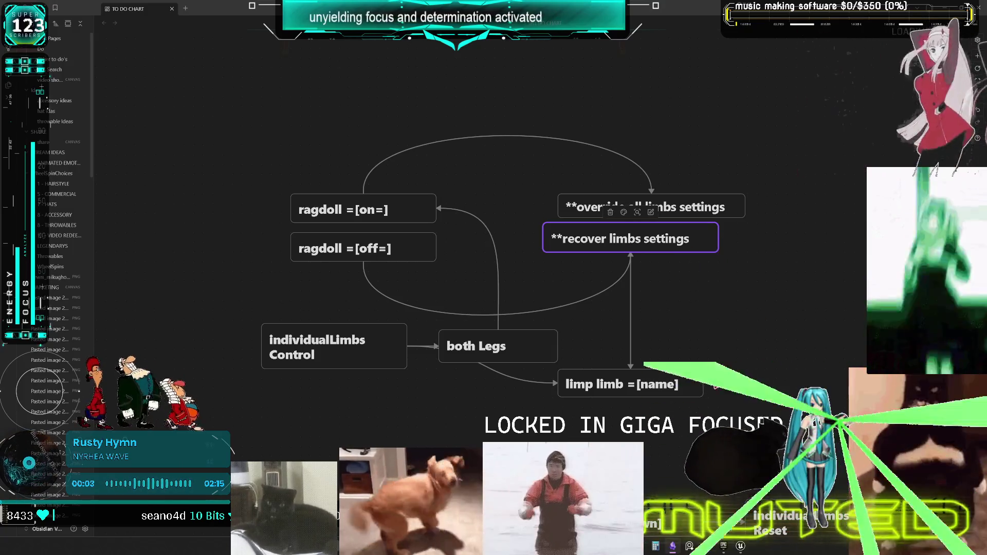
scroll(746, 378, right, 8)
scroll(746, 378, down, 2)
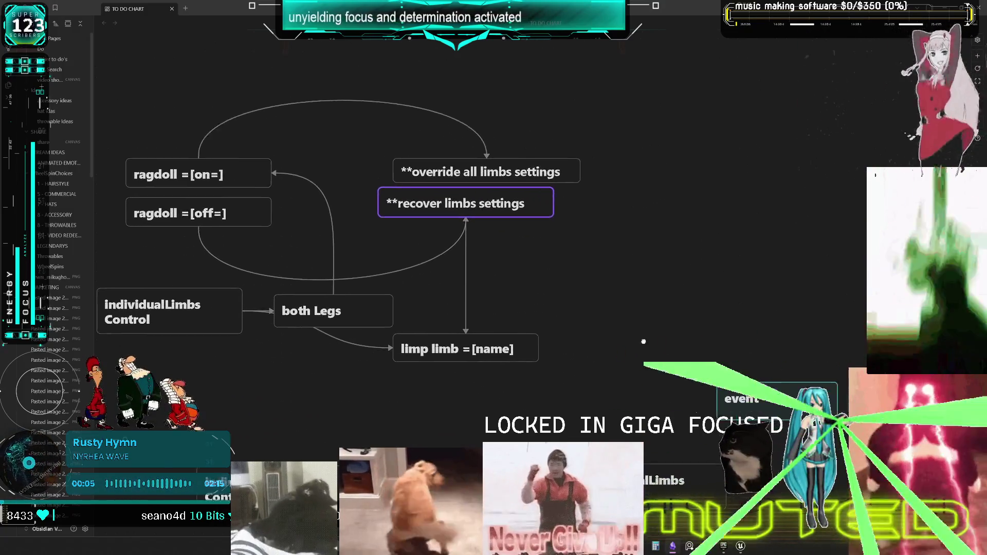
scroll(591, 294, down, 5)
scroll(576, 221, up, 5)
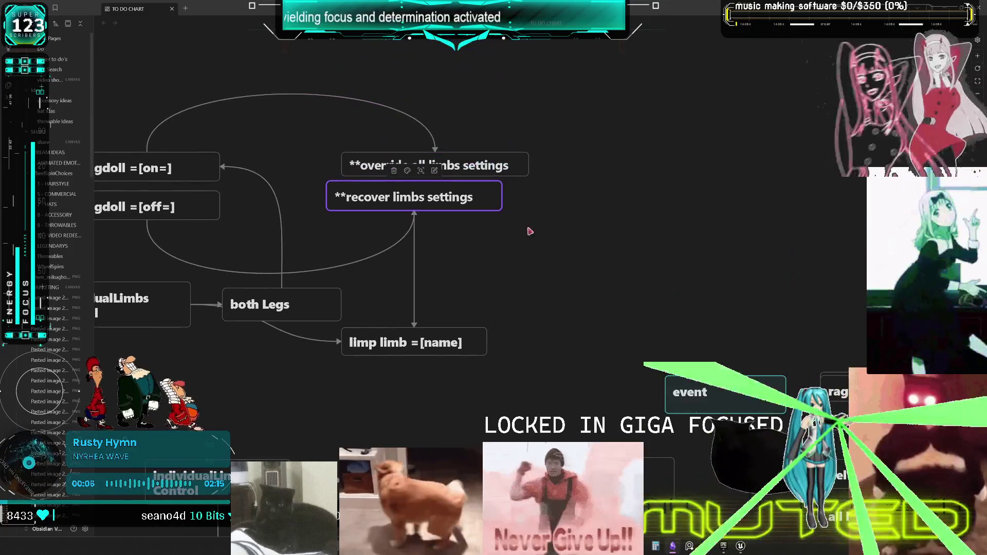
click(554, 311)
key(ctrl+v)
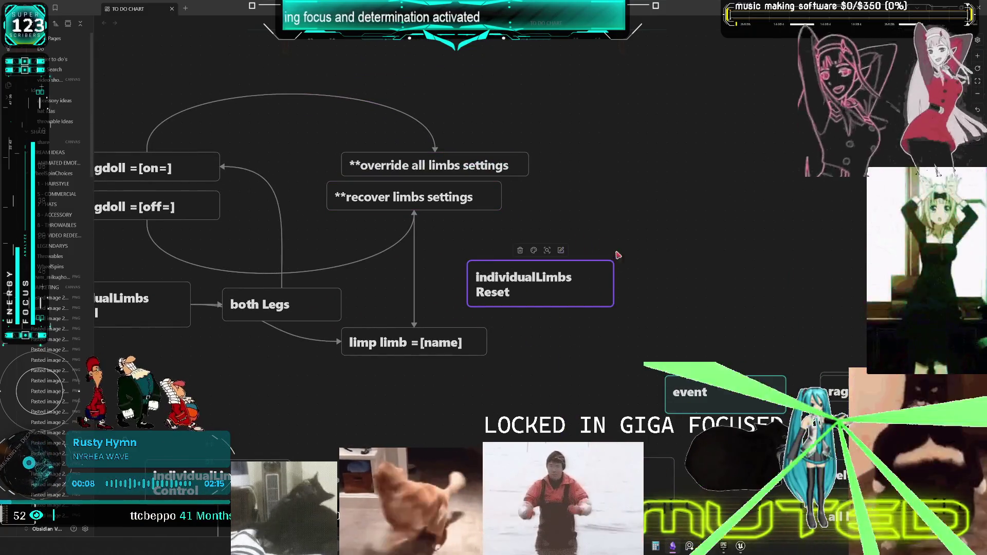
Move the individualLimbs Reset card beside the chart, rename it 'worlds space' and colour it green
mouse_move(530, 296)
mouse_down()
mouse_move(580, 224)
mouse_move(620, 211)
mouse_move(609, 209)
mouse_up()
double_click(586, 192)
text(worlds )
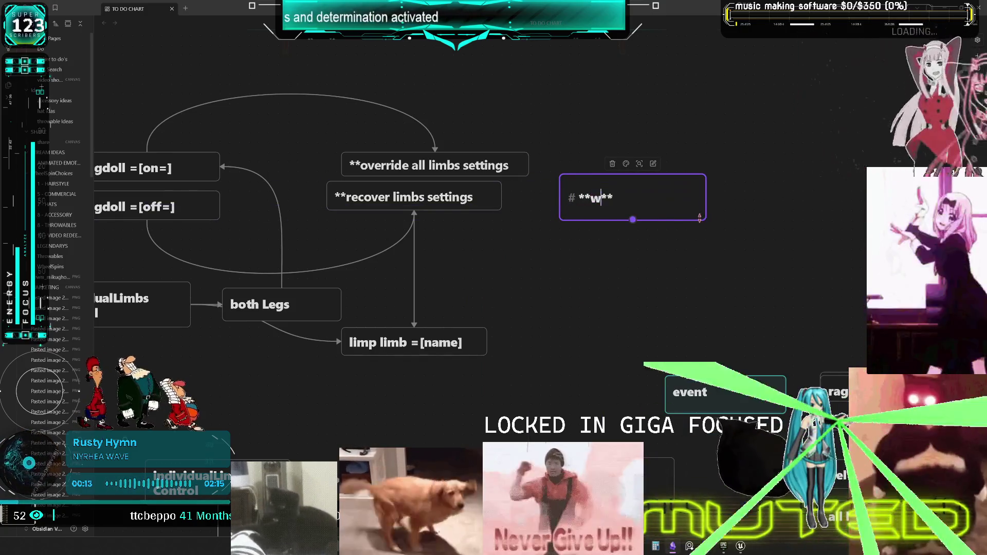
text(space)
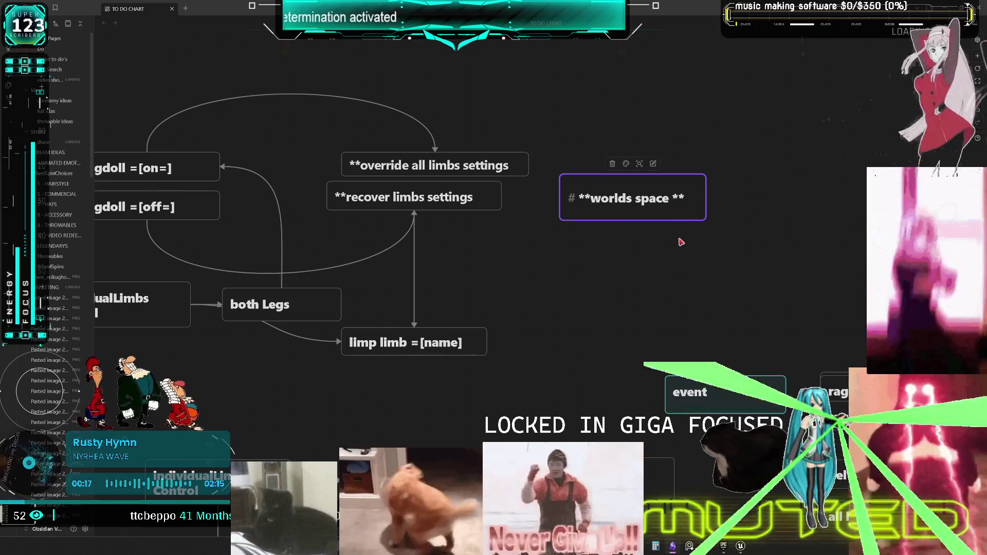
click(681, 241)
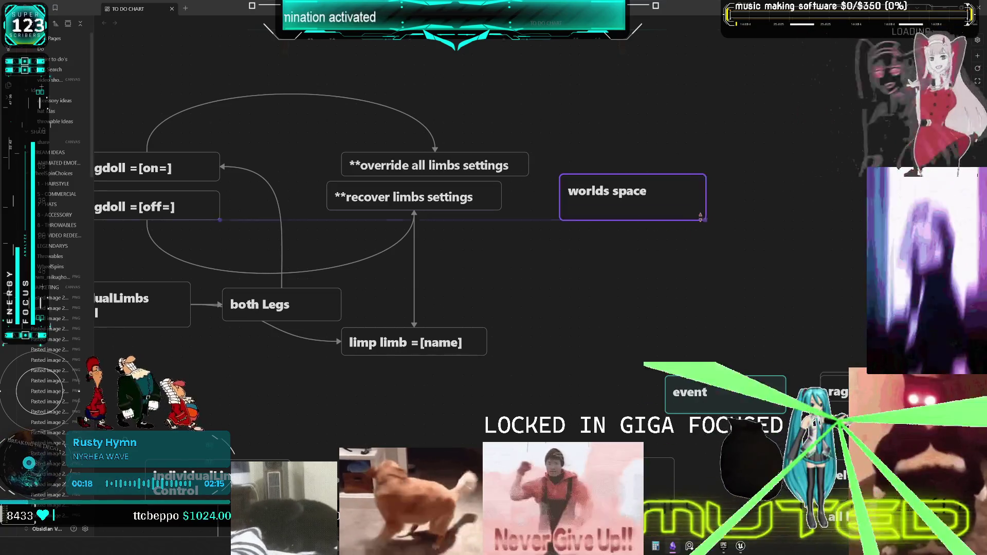
drag(706, 220, 612, 202)
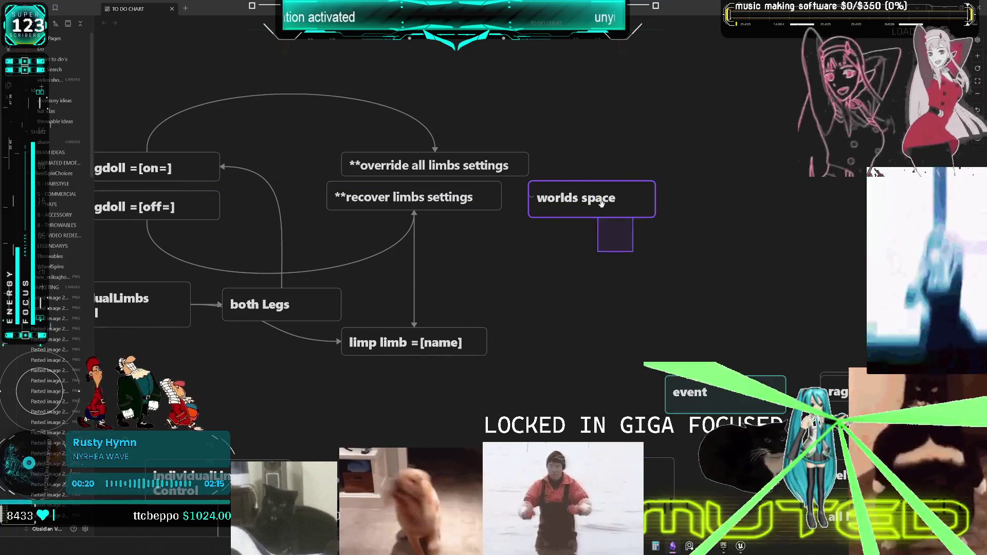
click(586, 172)
click(596, 186)
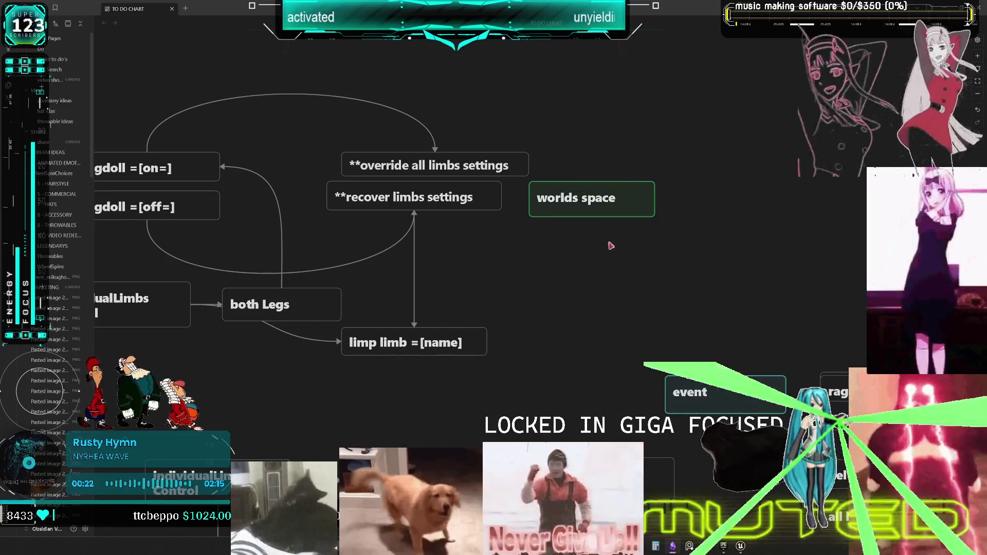
Duplicate it below as a red 'parent space' card
key(ctrl+v)
drag(540, 282, 591, 238)
double_click(577, 238)
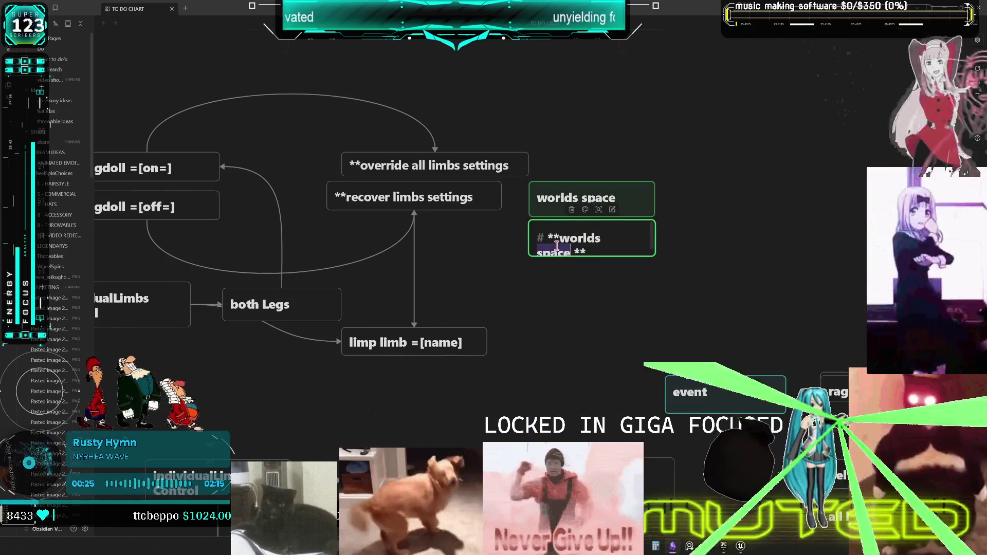
double_click(577, 238)
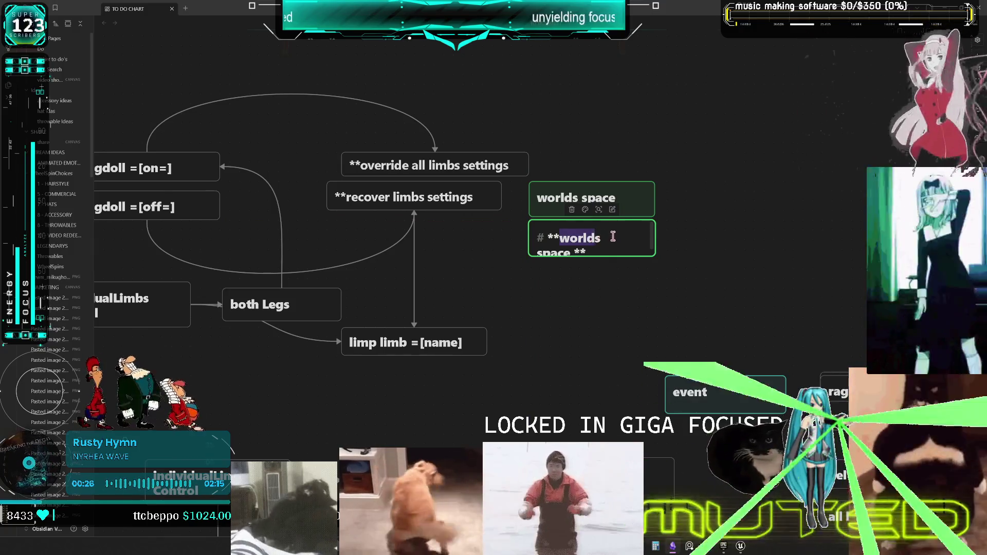
key(BackSpace)
text(parent)
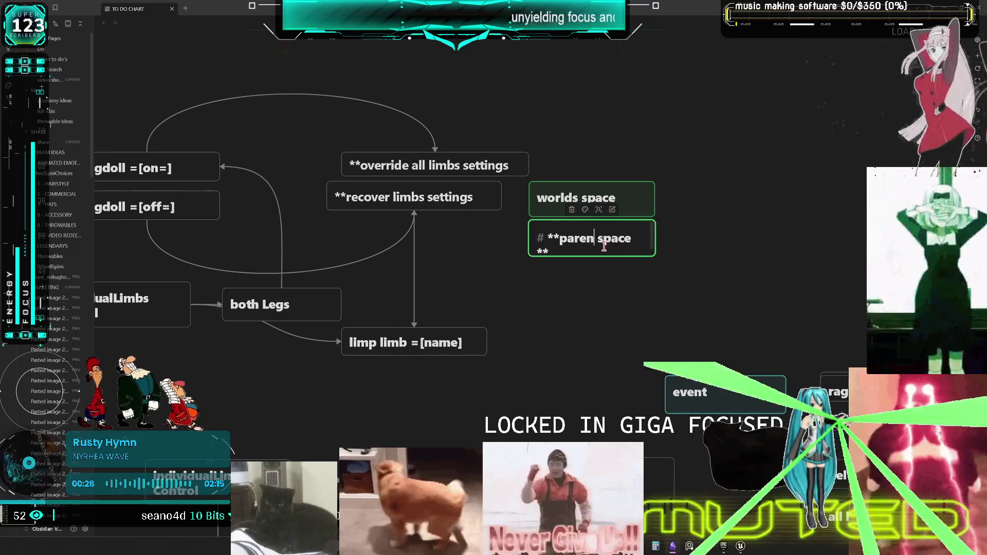
click(714, 225)
click(603, 238)
click(586, 209)
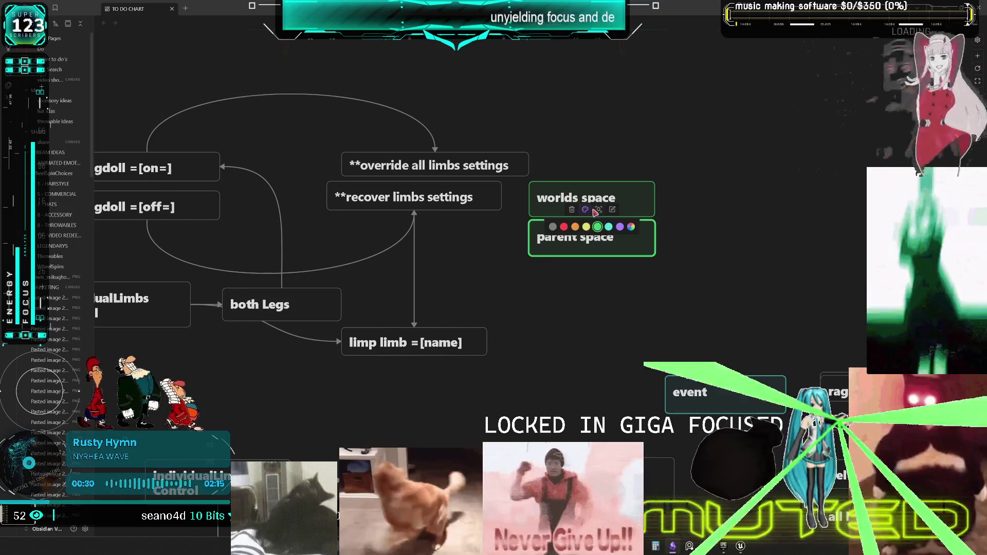
click(574, 231)
Add a 'kinematics' card beside parent space
right_click(628, 194)
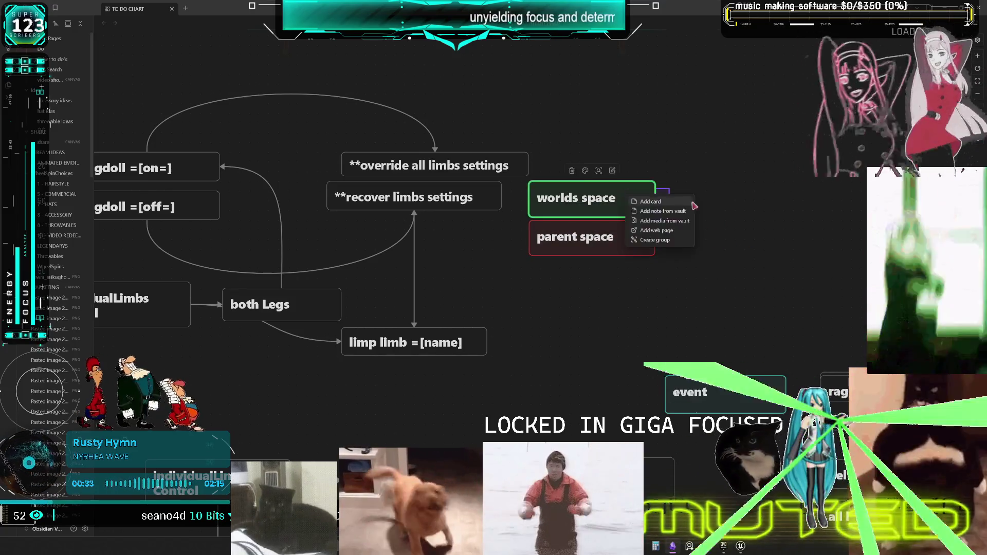
click(715, 206)
mouse_move(544, 284)
mouse_down()
mouse_move(731, 223)
mouse_move(711, 238)
mouse_up()
double_click(689, 226)
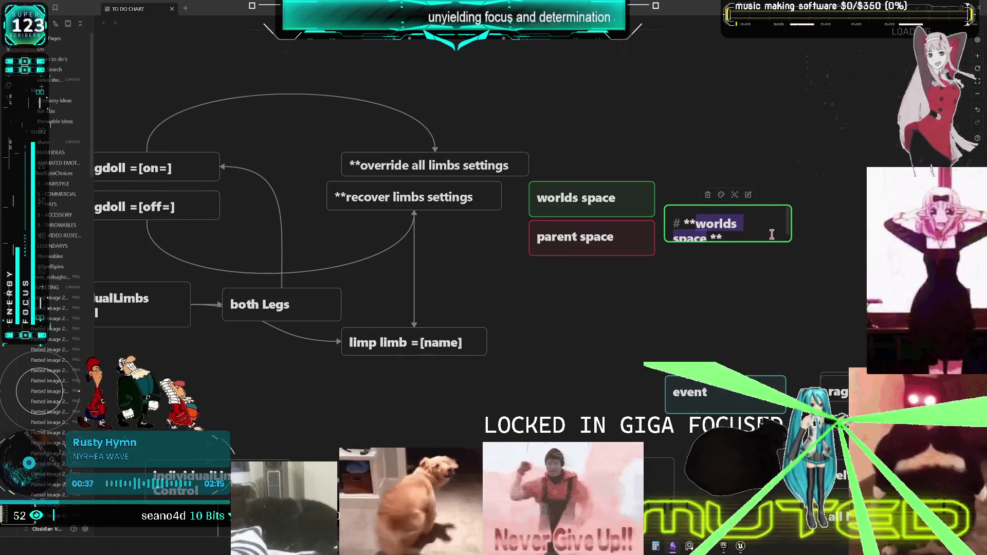
text(kine)
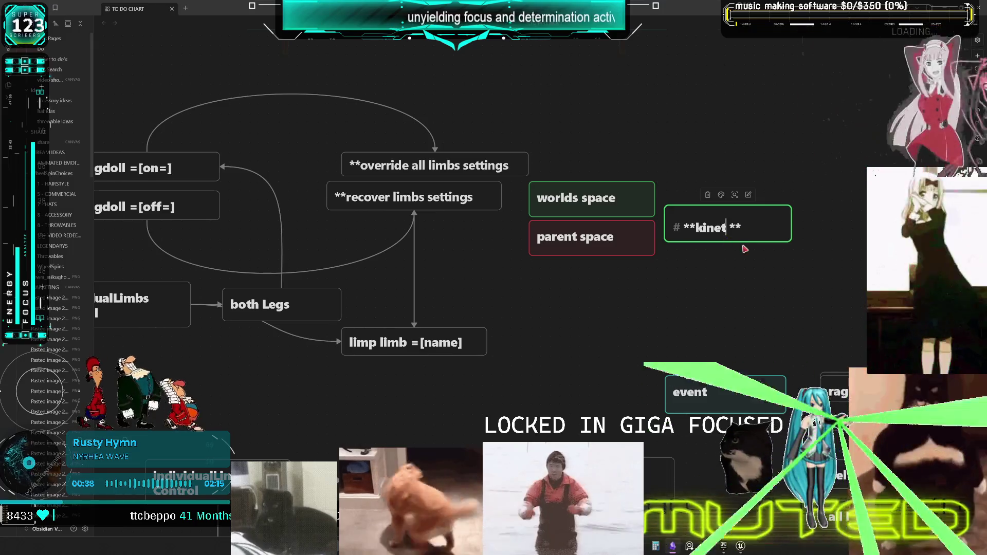
text(matics)
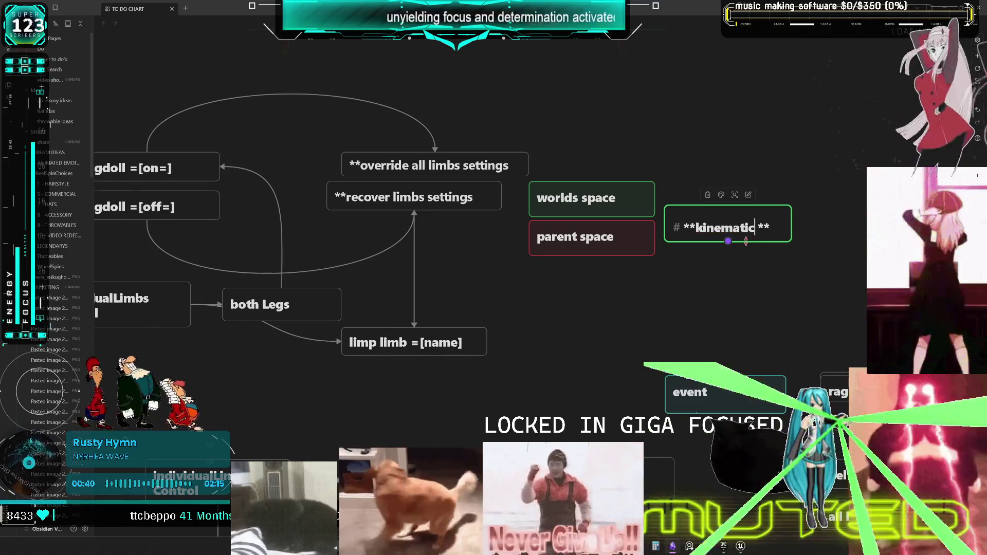
click(816, 145)
Arrange the new cards and link recover limbs settings to worlds/parent space, and worlds space to kinematics
drag(762, 212, 807, 232)
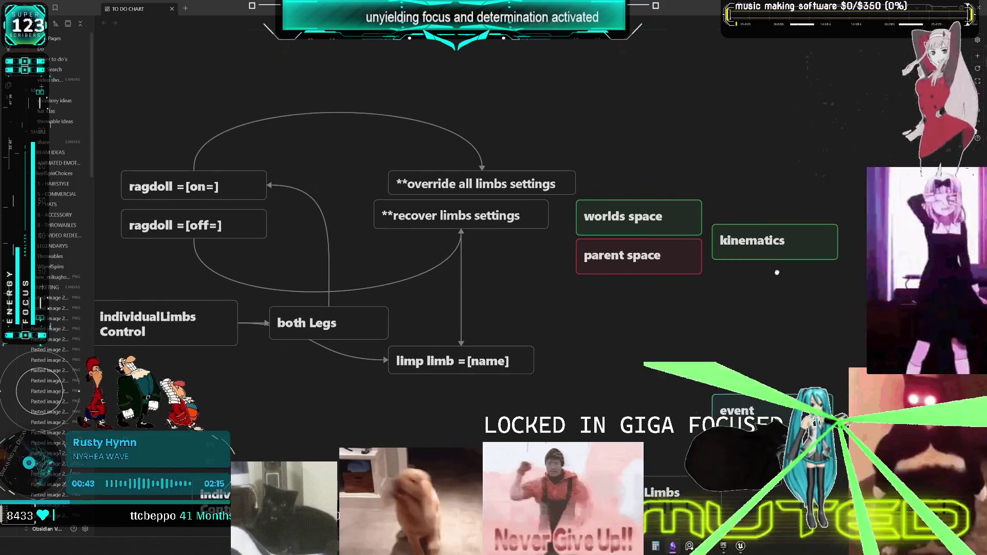
drag(874, 281, 566, 195)
drag(669, 221, 688, 208)
click(555, 220)
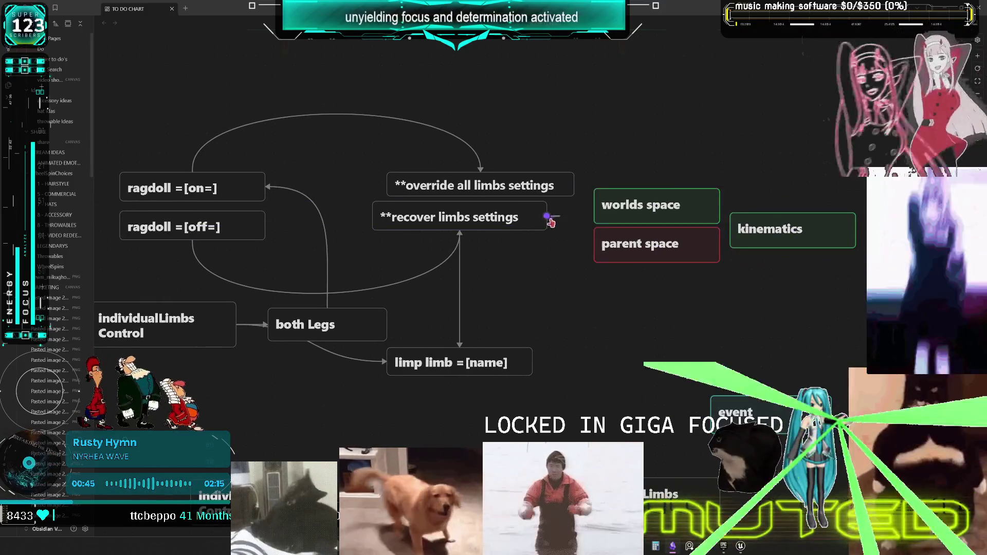
drag(547, 216, 596, 208)
mouse_move(721, 208)
mouse_down()
mouse_move(756, 203)
mouse_move(766, 216)
mouse_up()
drag(547, 216, 601, 244)
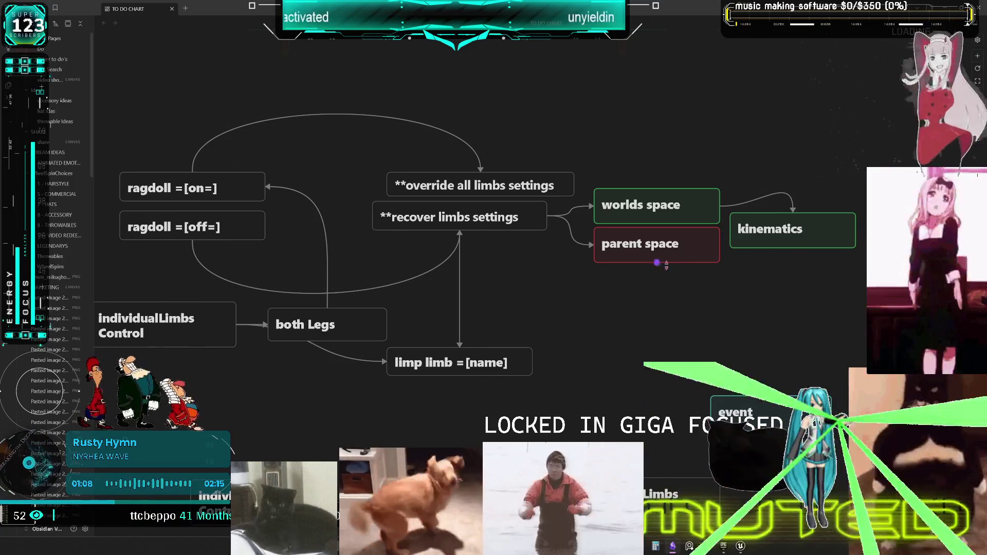
mouse_move(742, 418)
mouse_down()
mouse_move(665, 125)
mouse_move(699, 130)
mouse_up()
Rename the event card to 'limb settings struct' and shift it slightly left
double_click(665, 125)
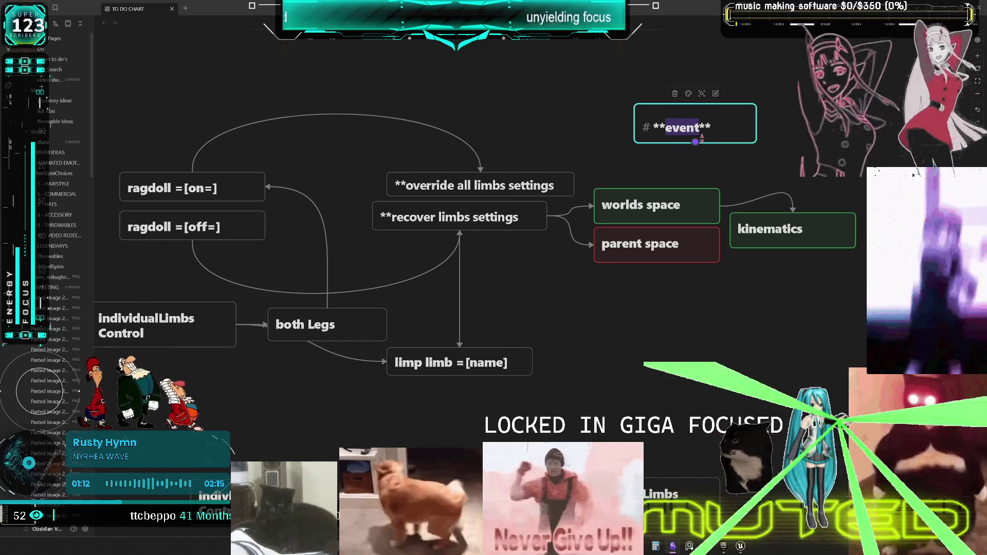
text(limb )
text(struct)
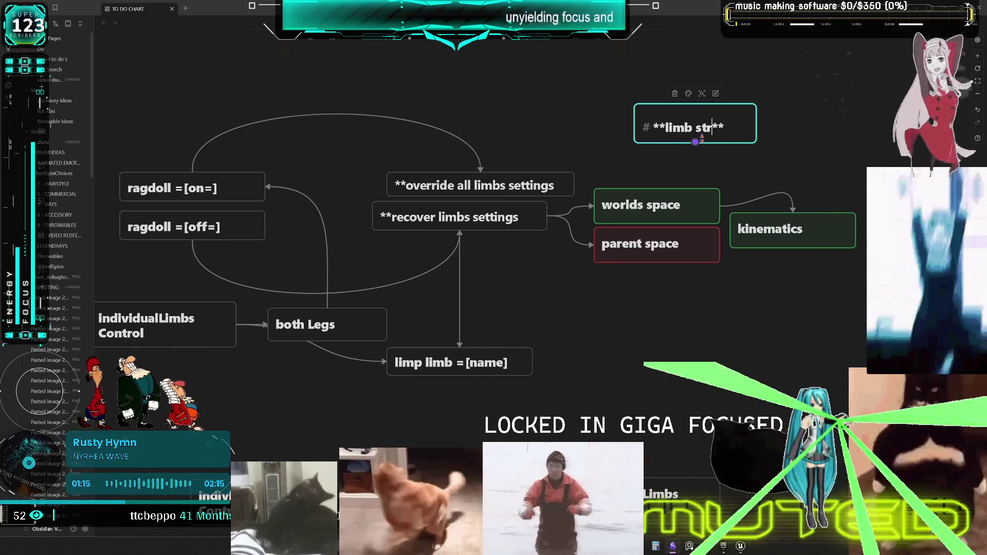
key(Left)
key(Left)
key(Left)
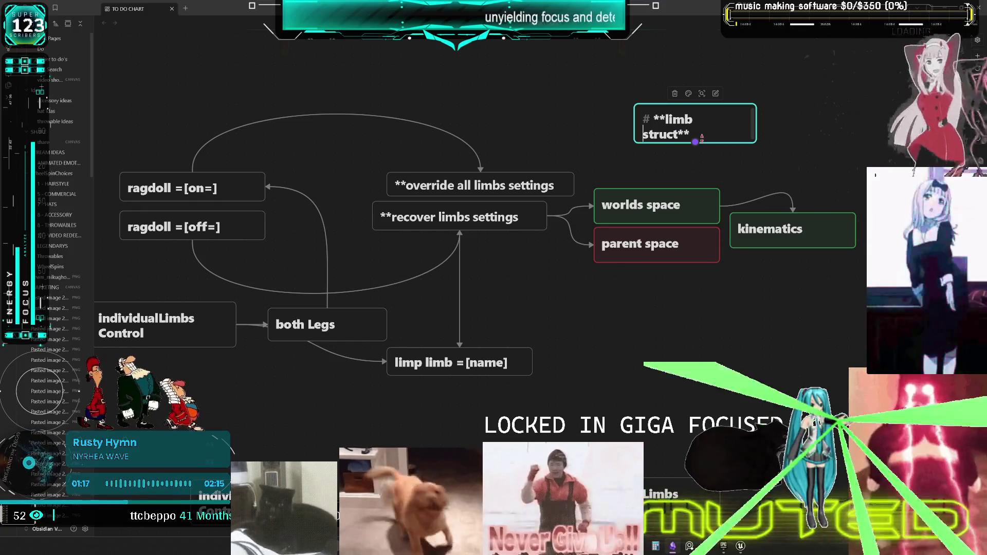
text(settings)
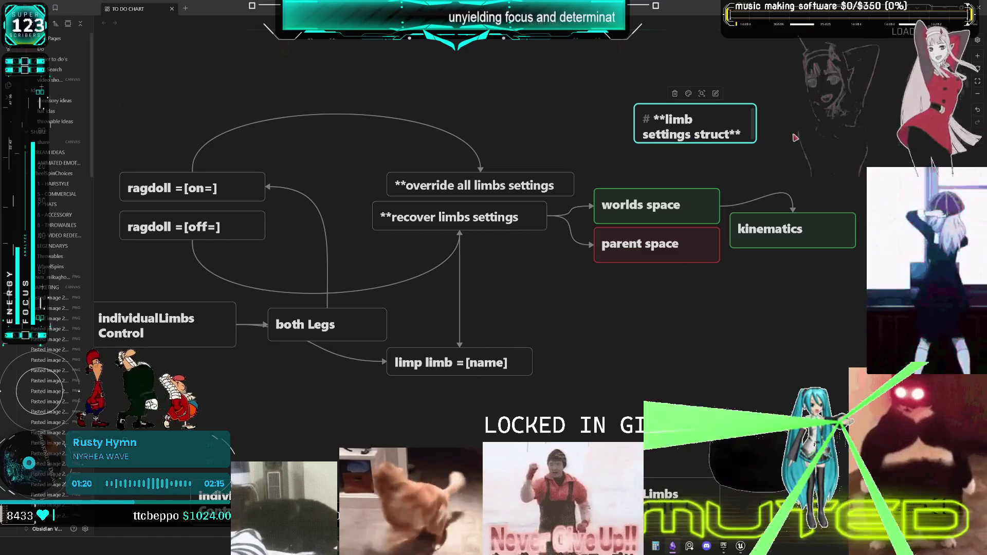
key(Escape)
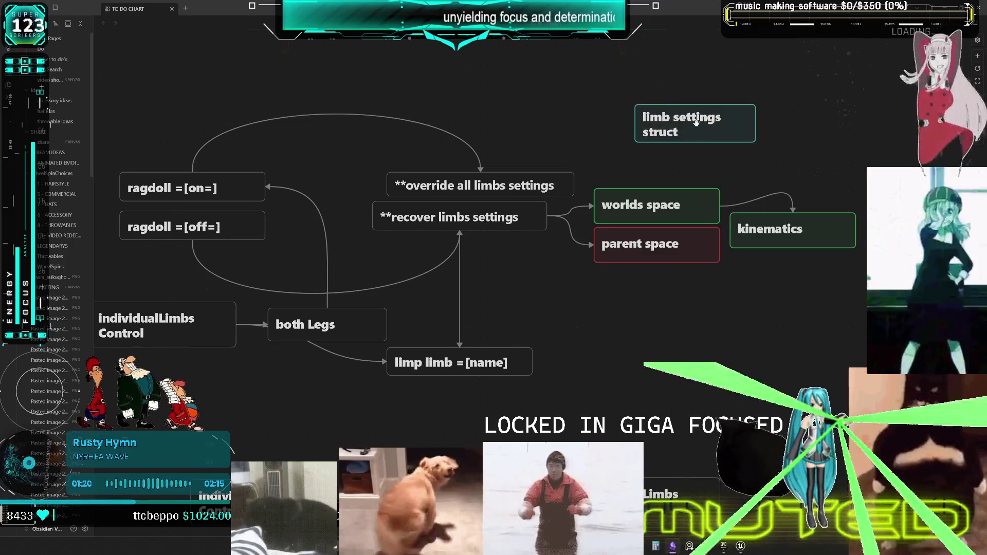
drag(695, 121, 662, 118)
Paste a copy of the limb settings struct card with the same heading text
scroll(662, 118, up, 3)
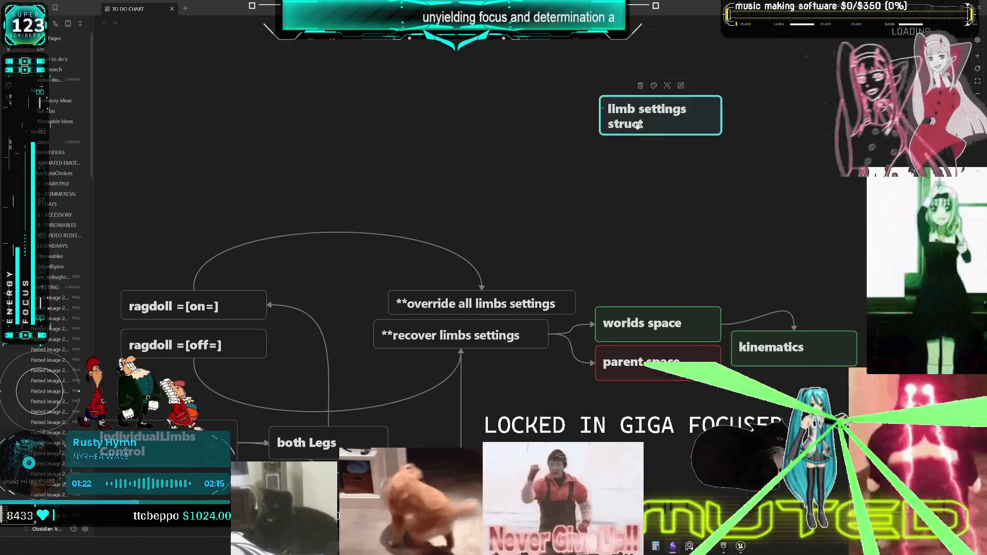
key(ctrl+v)
right_click(655, 185)
key(Escape)
key(Return)
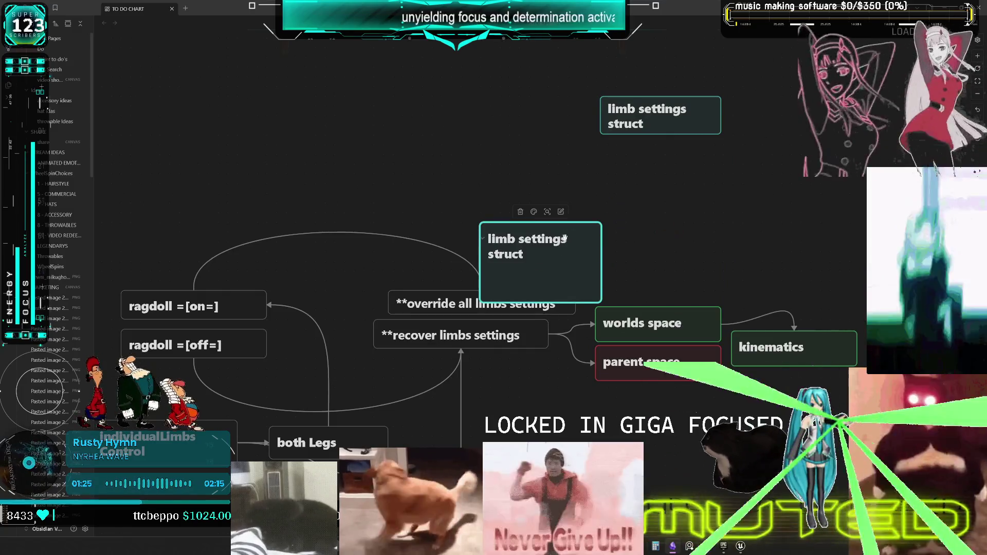
key(ctrl+a)
key(BackSpace)
text(# **limb settings struct**)
Change the copy's heading to 'limb settings data table' and place it below the struct card
double_click(545, 262)
text(dat)
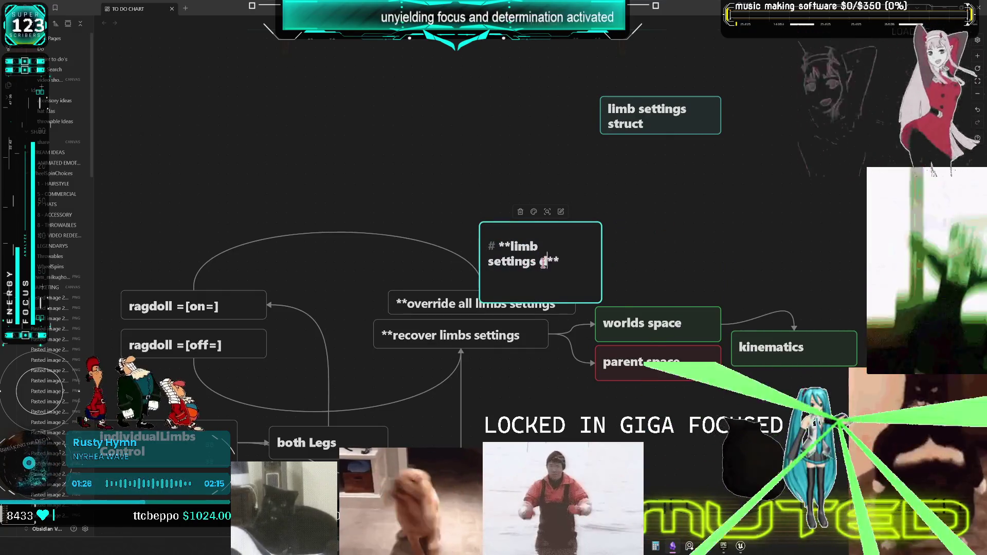
text(a table)
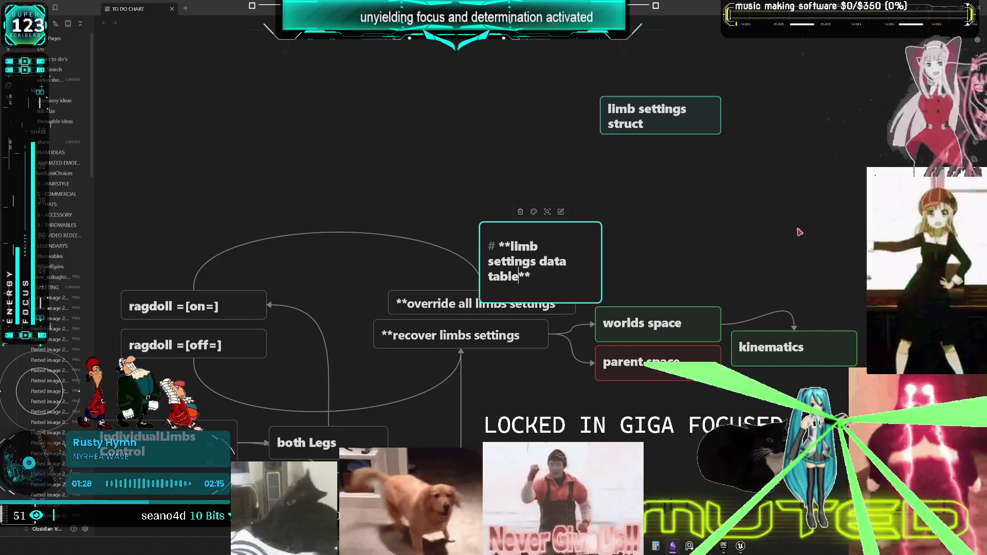
key(Escape)
mouse_move(551, 260)
mouse_down()
mouse_move(658, 230)
mouse_move(715, 231)
mouse_up()
mouse_move(707, 274)
mouse_down()
mouse_move(706, 240)
mouse_move(643, 254)
mouse_up()
Link the struct card to the data table card and the data table card to kinematics
drag(652, 126, 658, 241)
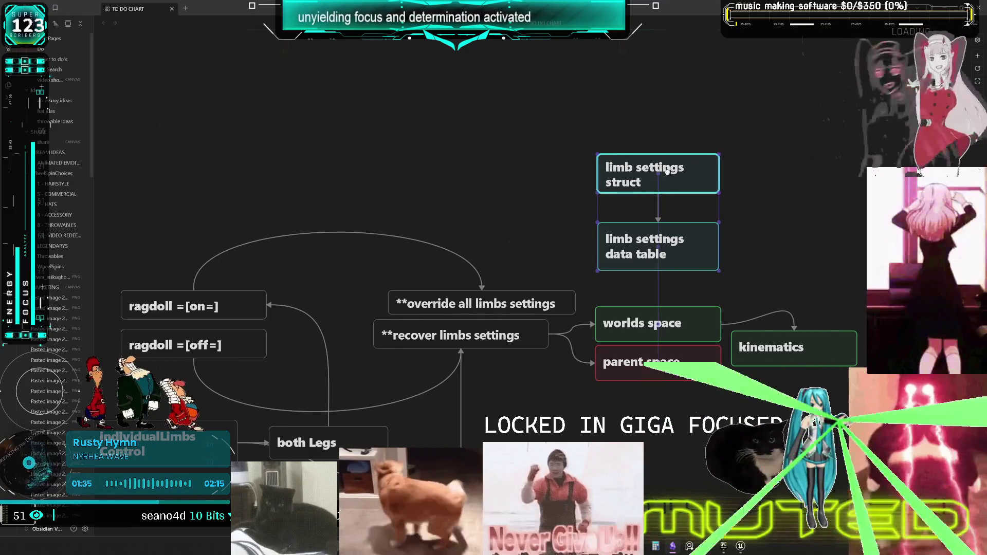
drag(659, 185, 655, 175)
click(654, 261)
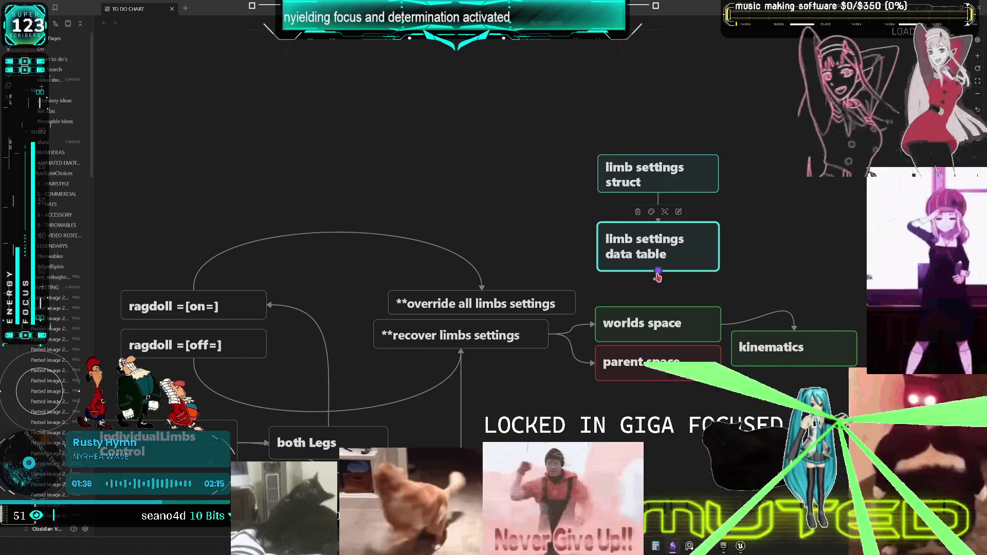
drag(659, 271, 656, 308)
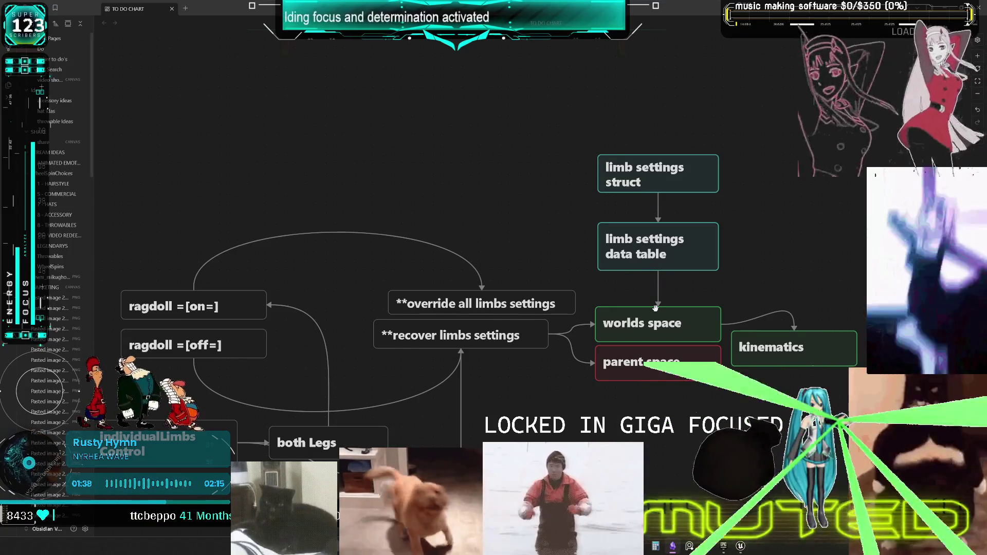
mouse_move(658, 271)
mouse_down()
mouse_move(786, 297)
mouse_move(791, 339)
mouse_up()
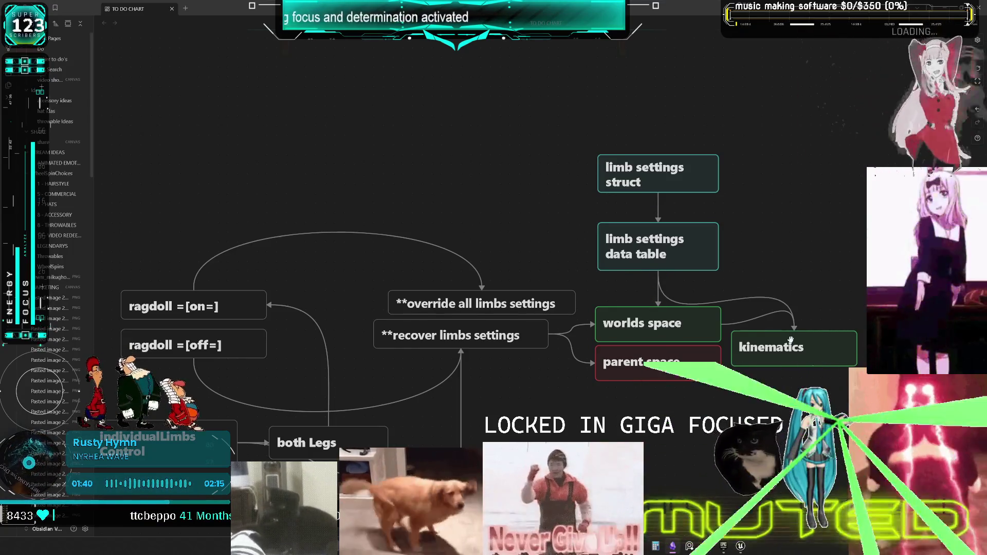
Rearrange the limb settings, kinematics and parent space cards and link data table to parent space
drag(756, 275, 594, 150)
mouse_move(666, 278)
mouse_down()
mouse_move(759, 270)
mouse_move(752, 260)
mouse_up()
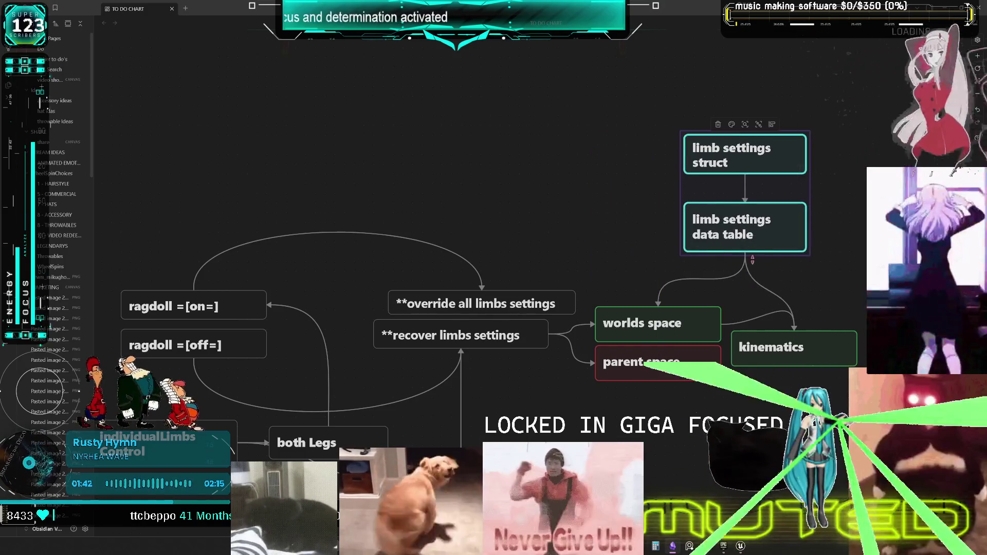
drag(786, 355, 828, 352)
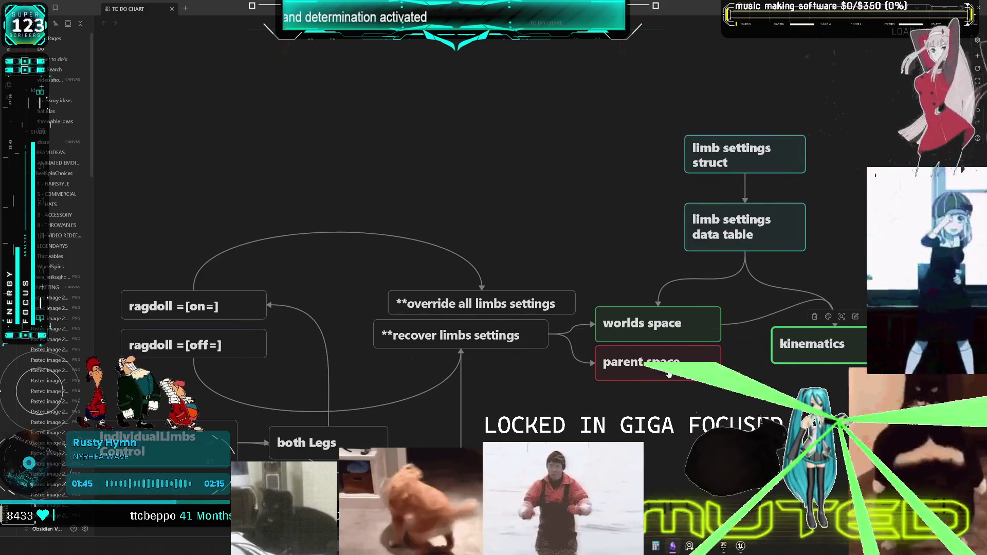
mouse_move(674, 379)
mouse_down()
mouse_move(737, 397)
mouse_move(744, 421)
mouse_up()
mouse_move(745, 251)
mouse_down()
mouse_move(742, 355)
mouse_move(727, 385)
mouse_move(764, 406)
mouse_up()
Zoom out to the full chart, select every card with Ctrl+A, and nudge them slightly
scroll(734, 387, down, 3)
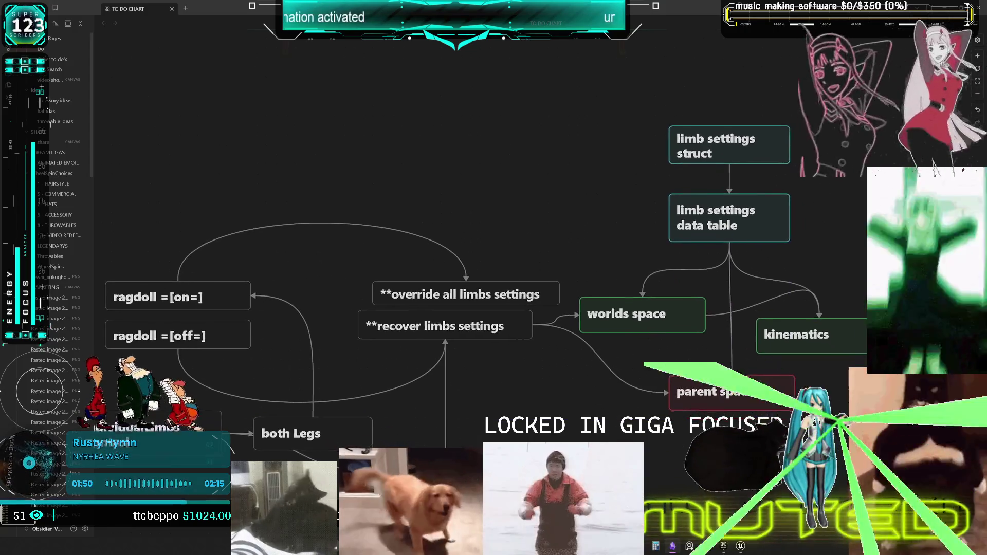
scroll(734, 388, down, 5)
key(ctrl+a)
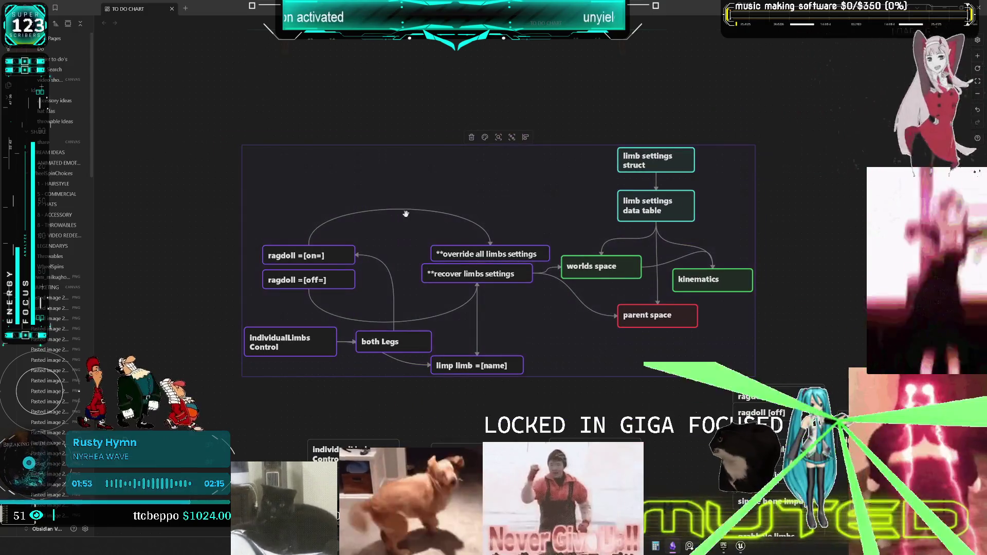
drag(483, 235, 477, 232)
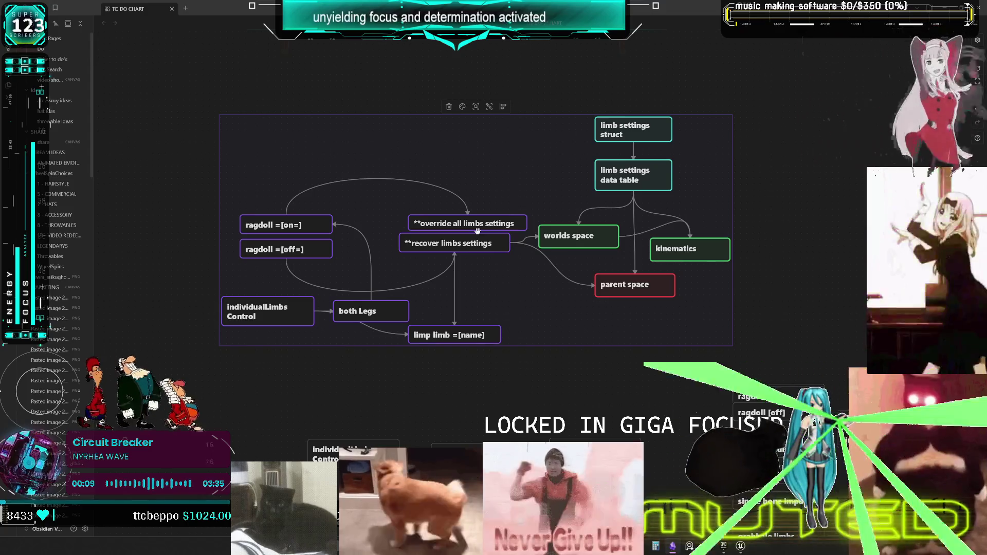
mouse_move(477, 231)
mouse_down()
mouse_move(519, 120)
mouse_move(486, 238)
mouse_move(474, 232)
mouse_up()
Move the override all limbs settings card up and left
scroll(560, 219, up, 3)
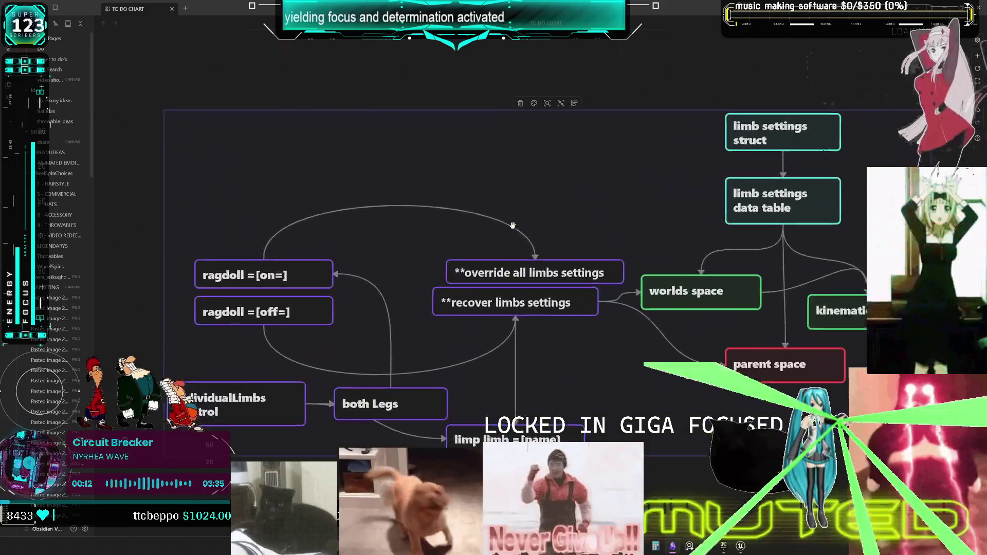
click(560, 218)
drag(560, 218, 546, 206)
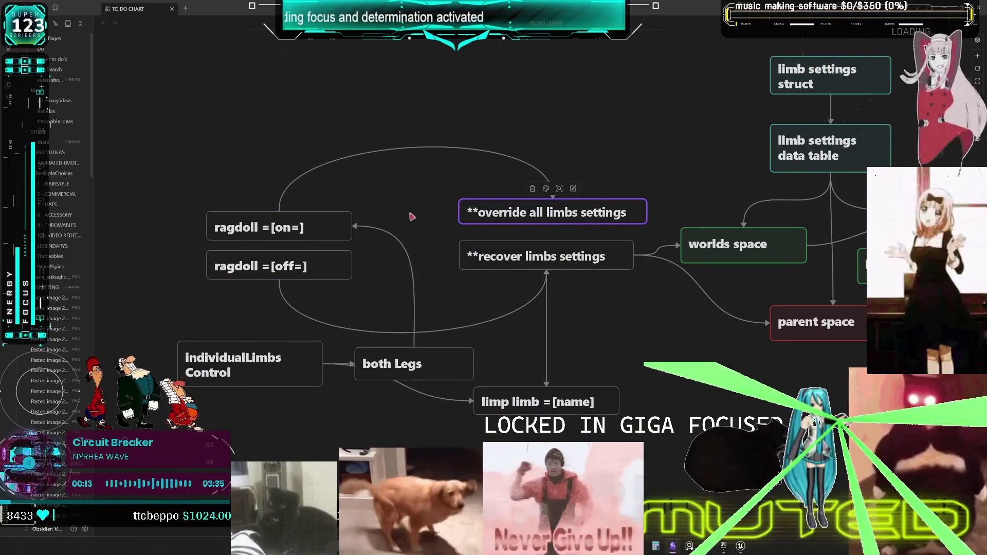
scroll(458, 308, down, 3)
click(489, 270)
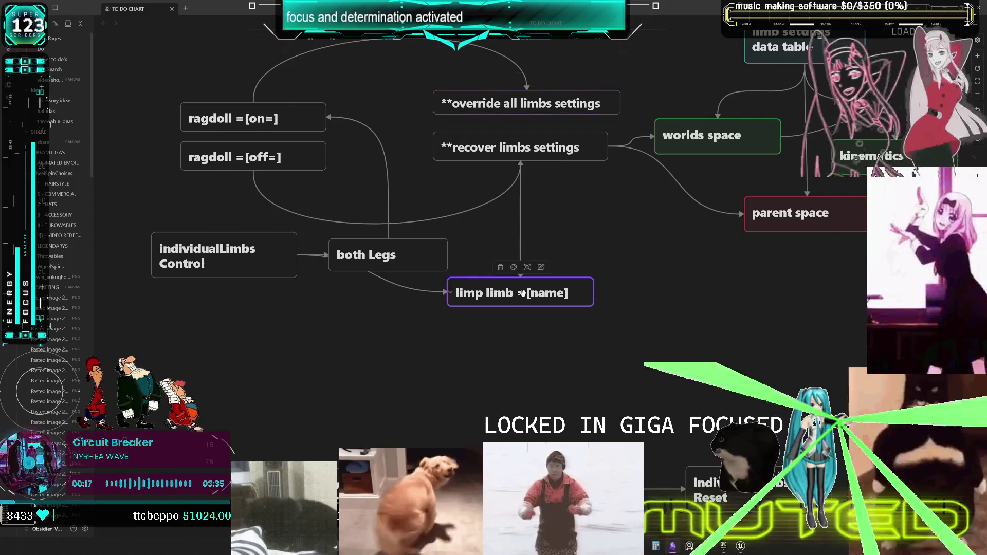
Add a 'limb timer, wait for ragdoll to end?' card below limp limb, then switch to Unreal
click(526, 285)
drag(526, 284, 529, 346)
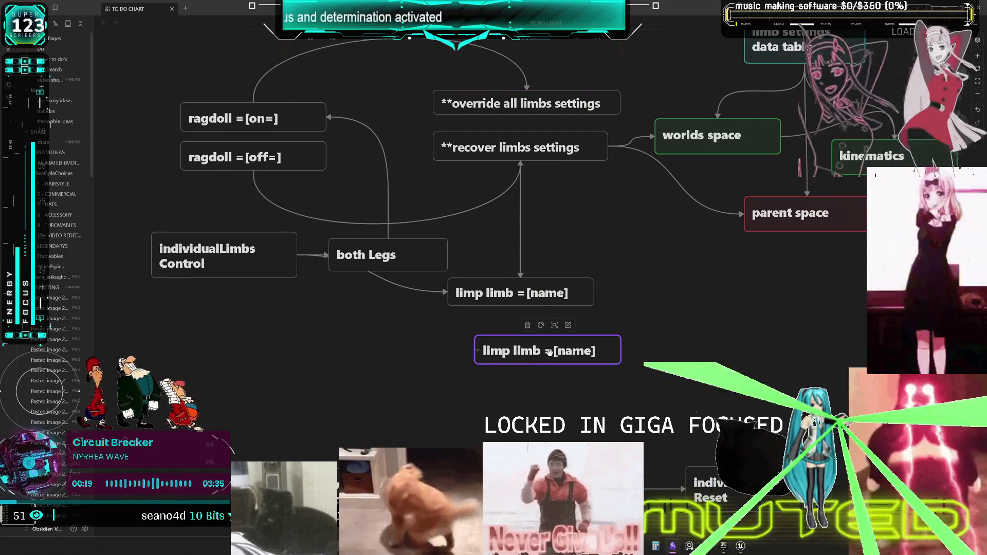
double_click(543, 351)
key(Escape)
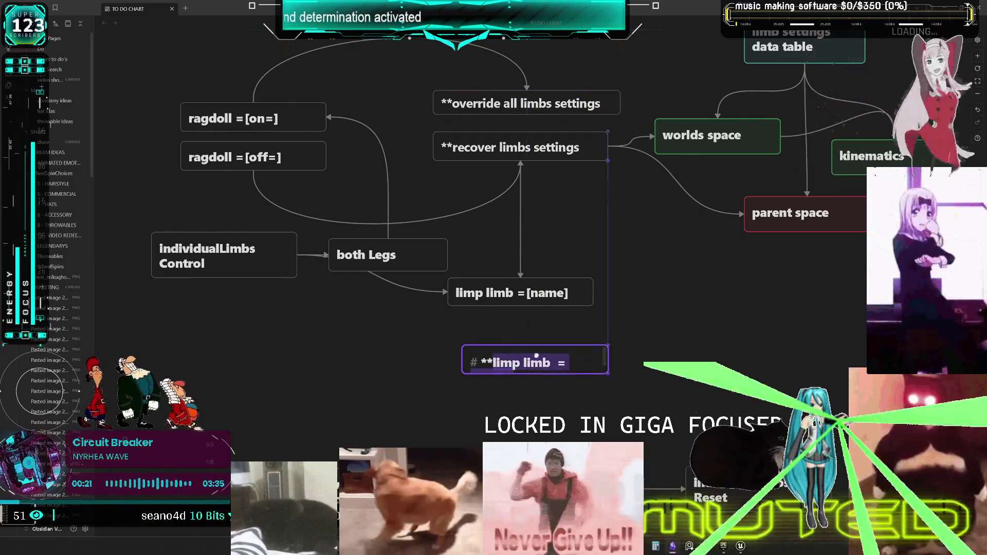
double_click(518, 352)
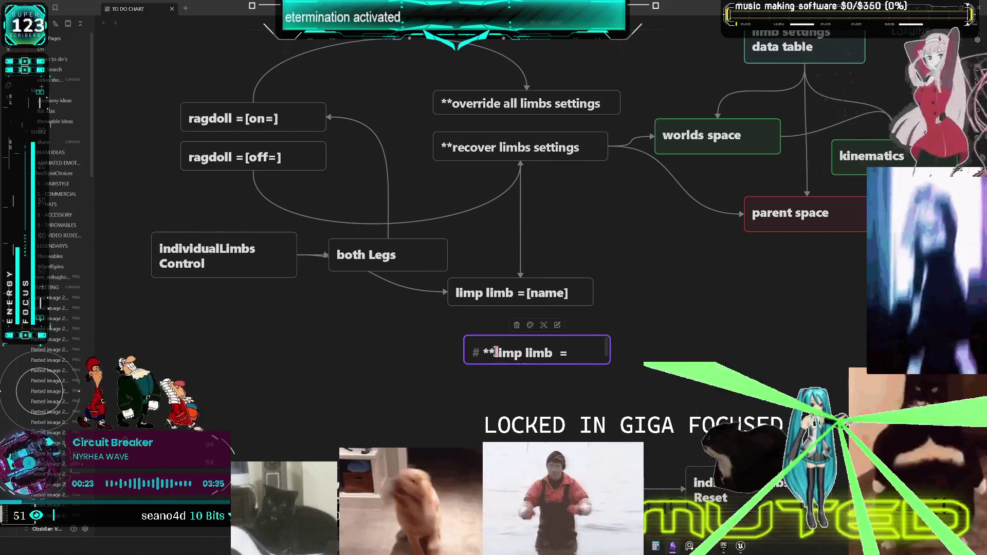
key(BackSpace)
key(BackSpace)
key(BackSpace)
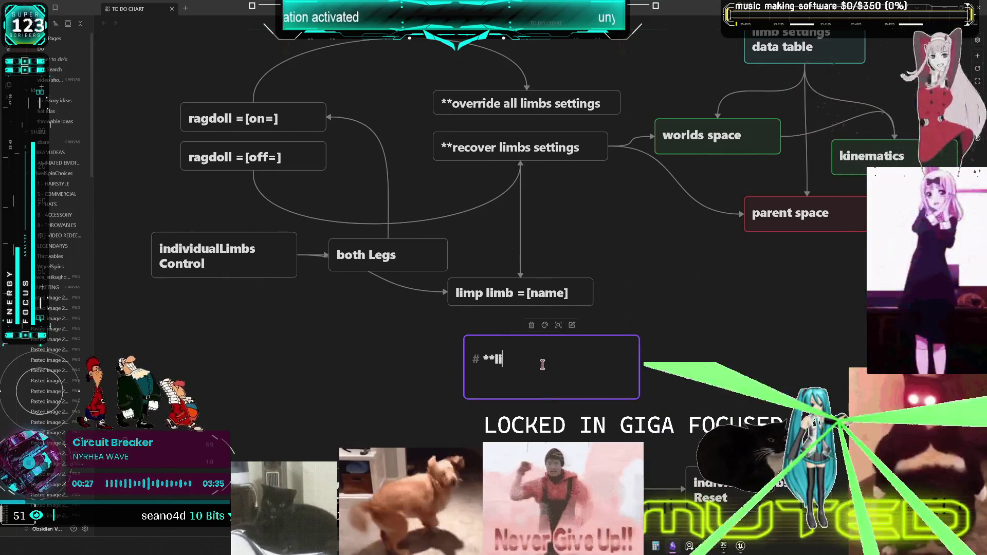
text(mb t)
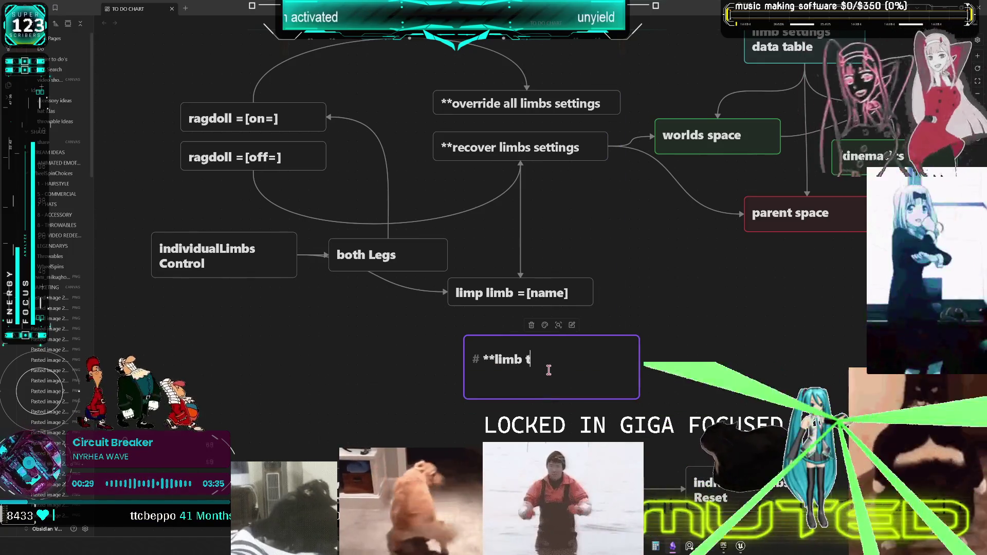
text(imer)
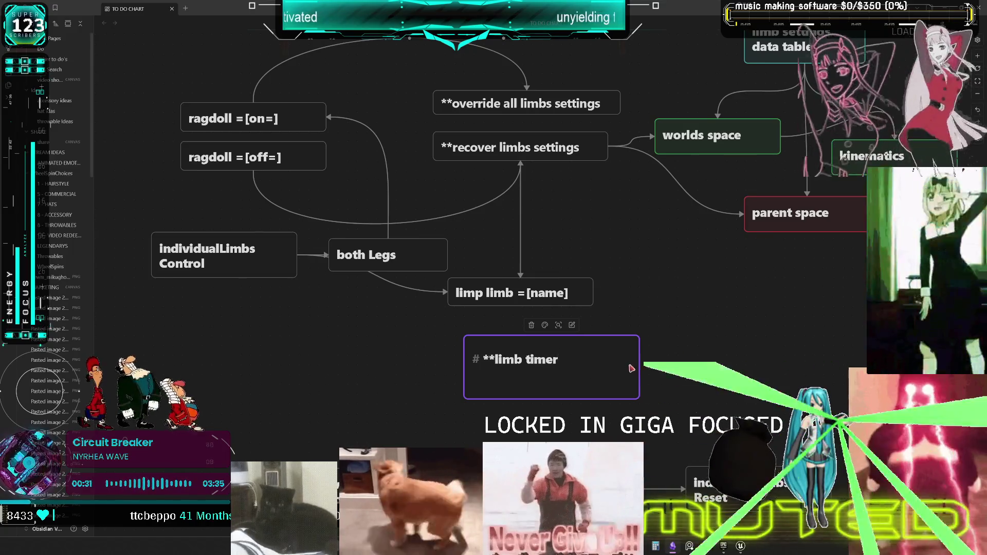
text(, wait f)
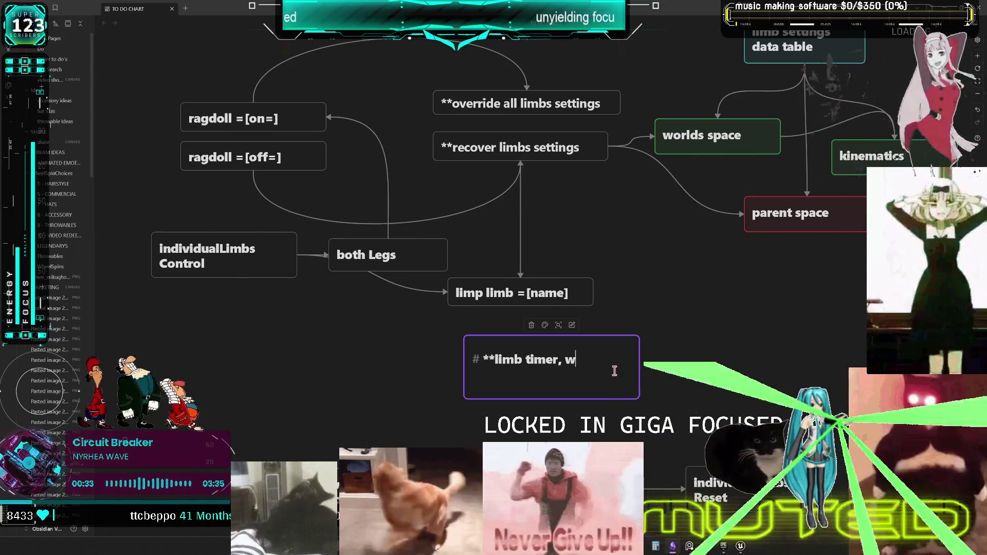
text(o)
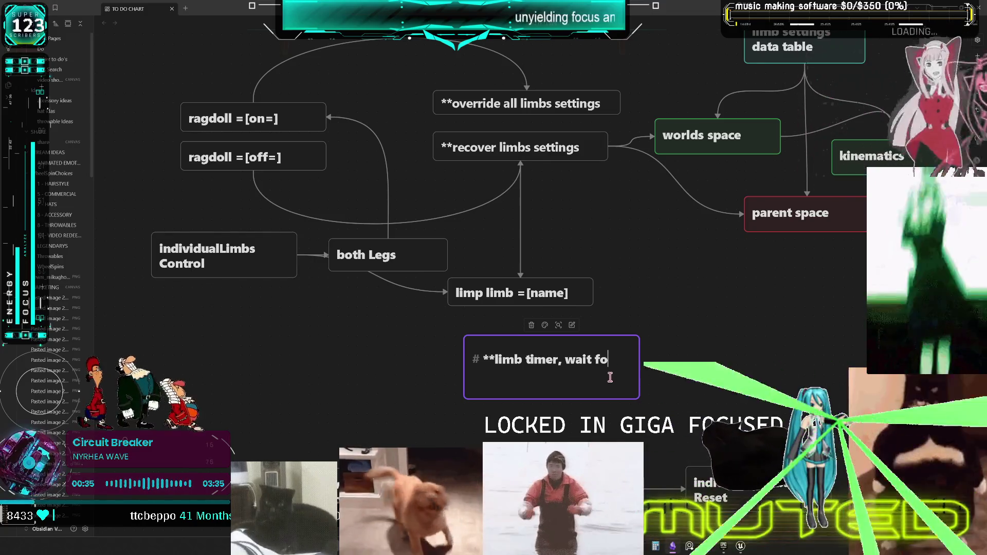
text(r ragd)
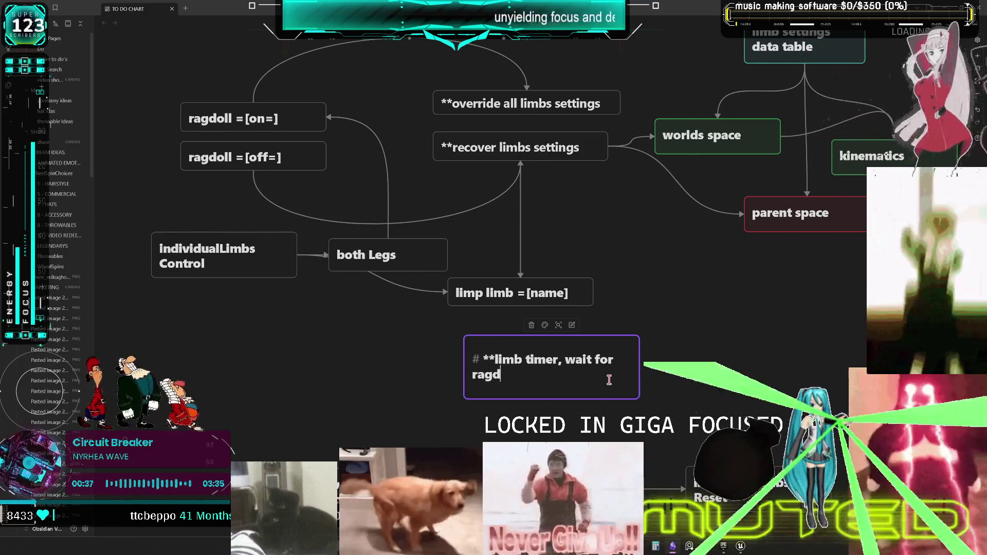
text(oll to )
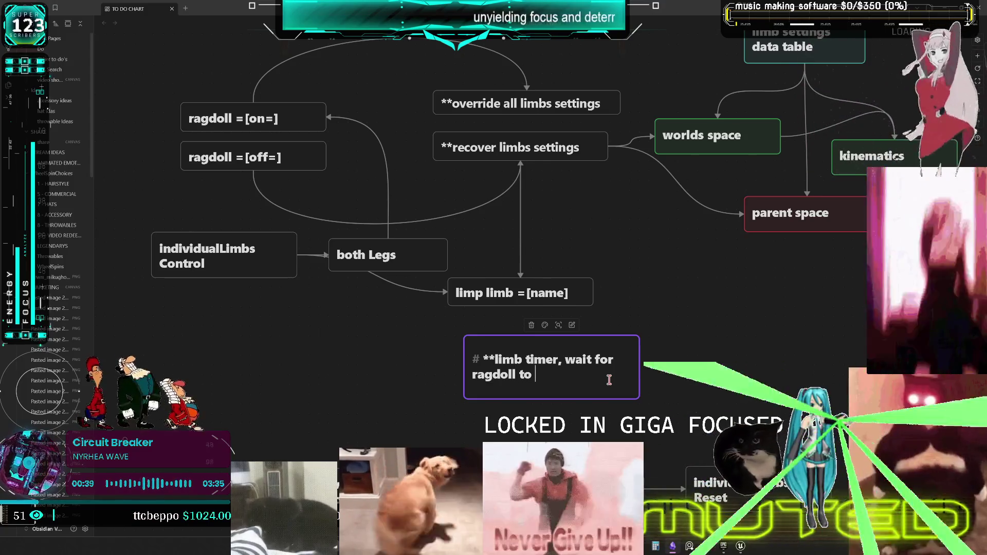
text(end?)
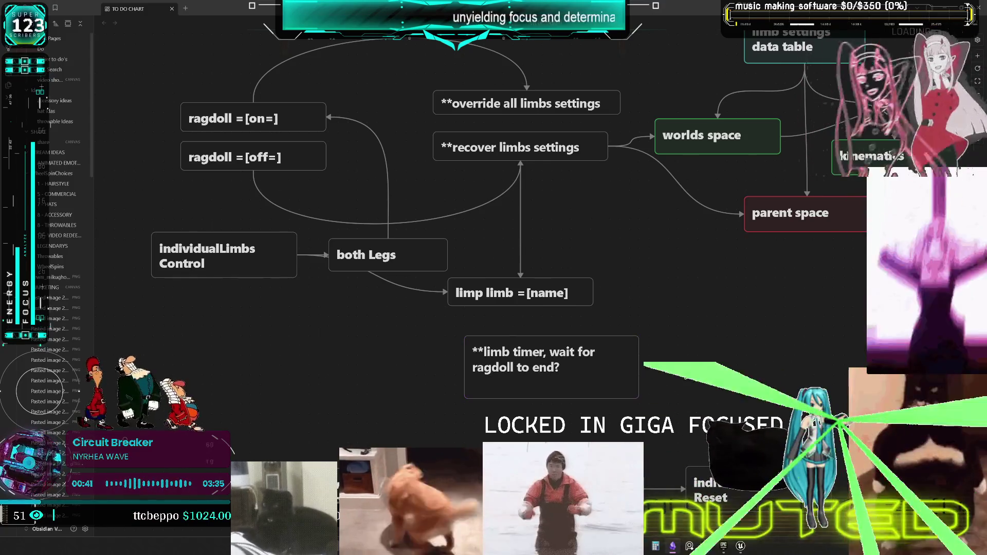
drag(637, 394, 621, 385)
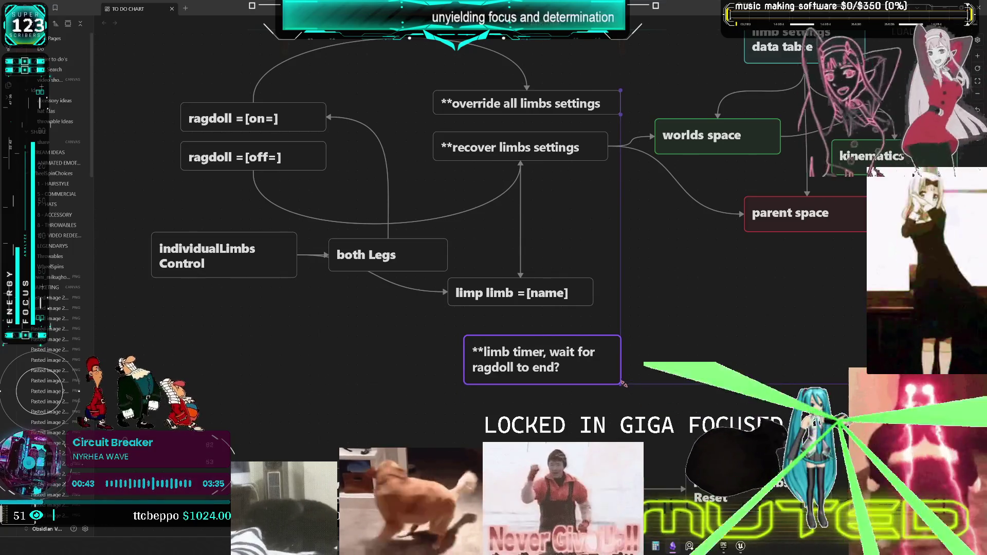
drag(505, 364, 602, 360)
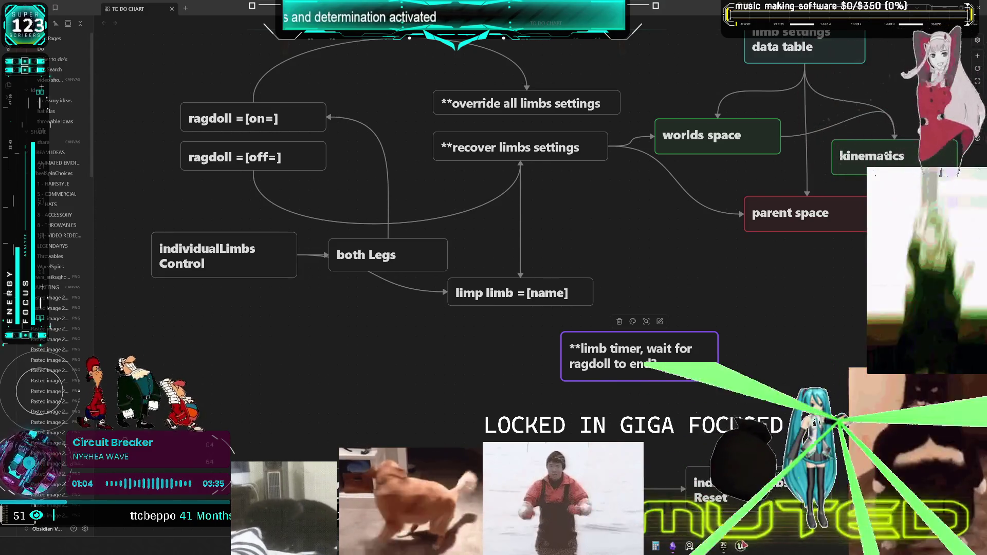
mouse_move(741, 546)
click(684, 502)
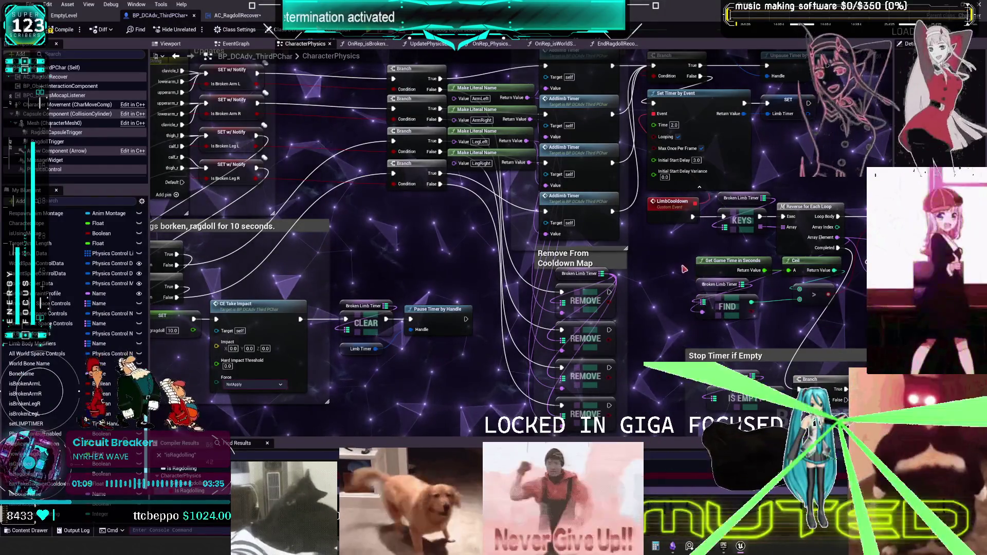
Near the LimbCooldown nodes, add the comment 'if ragdoll is active, wait before applying the settings necessary?'
mouse_move(638, 353)
mouse_down()
mouse_move(364, 275)
mouse_move(325, 302)
mouse_up()
scroll(419, 204, up, 1)
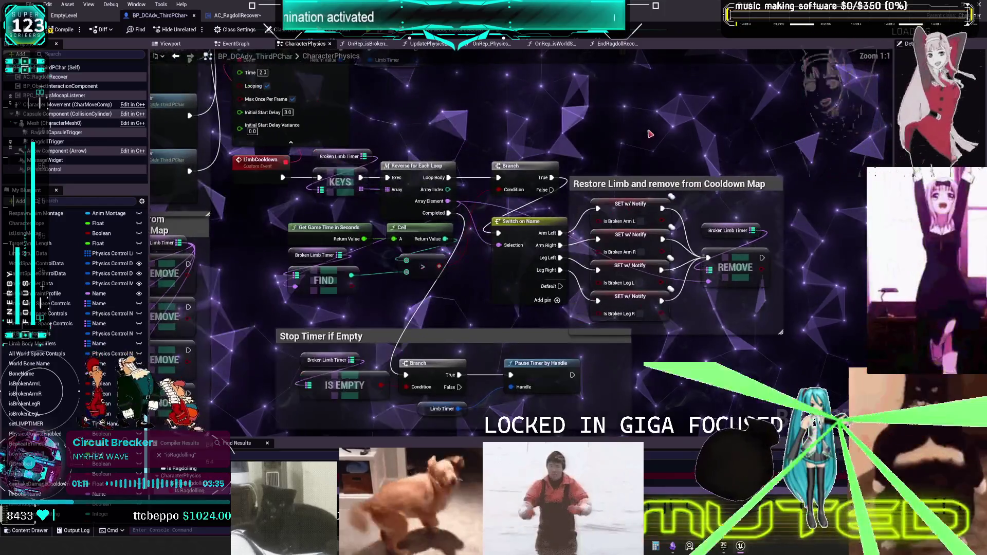
drag(419, 205, 679, 121)
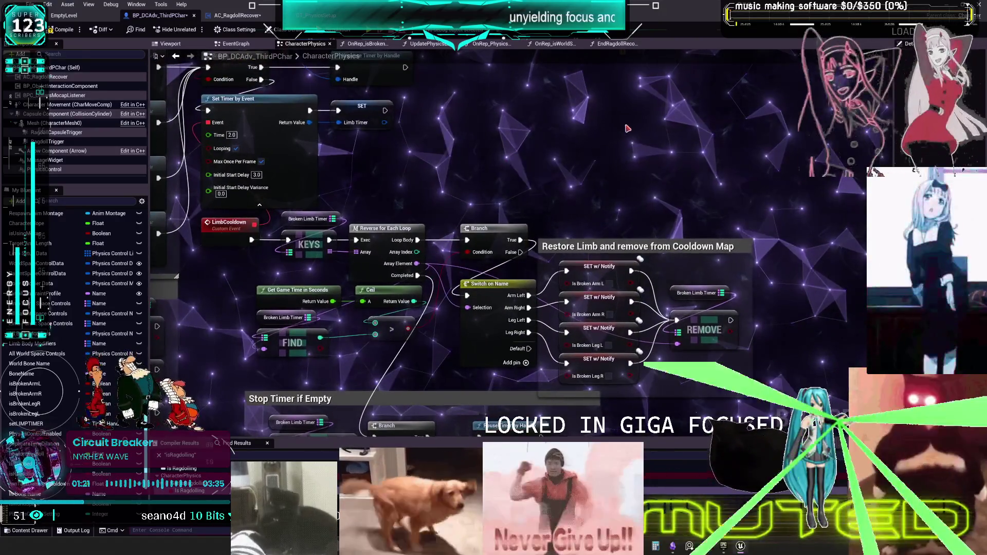
text(cif rag)
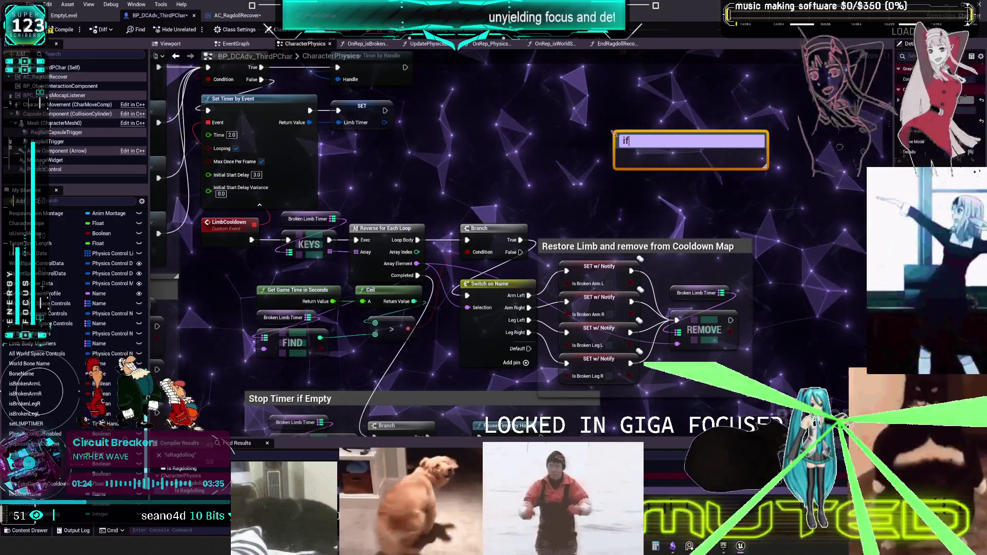
text(doll is )
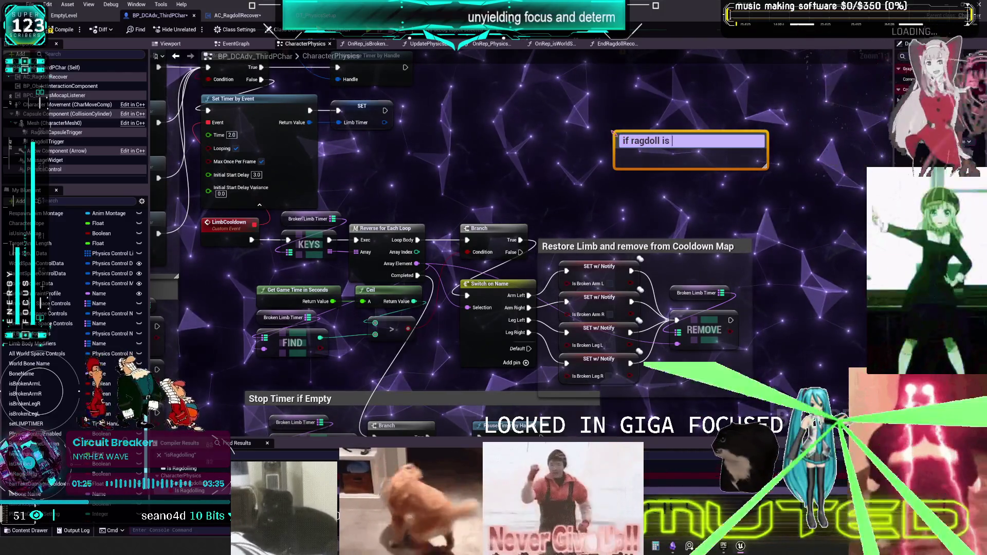
text(active, wait )
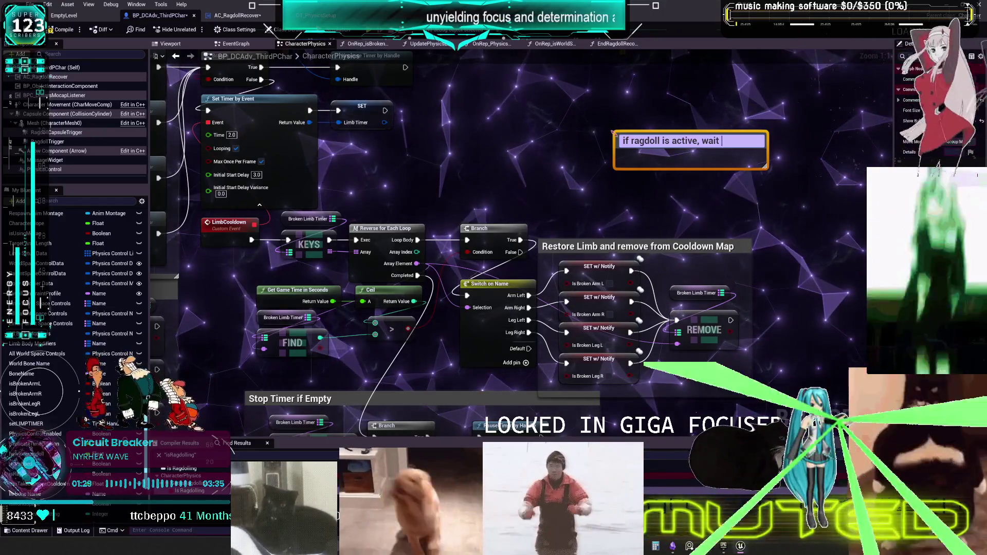
text(fbefore apply)
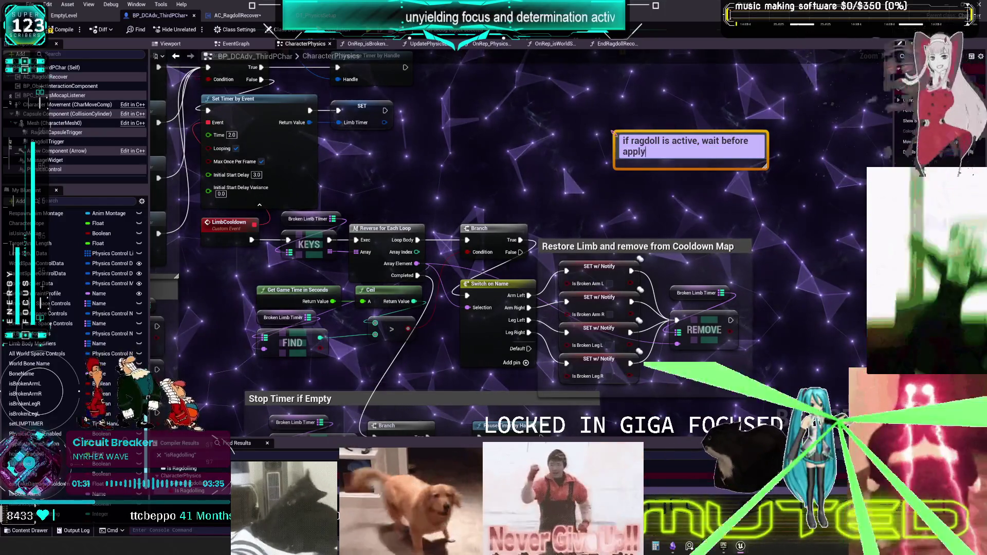
text(ing the)
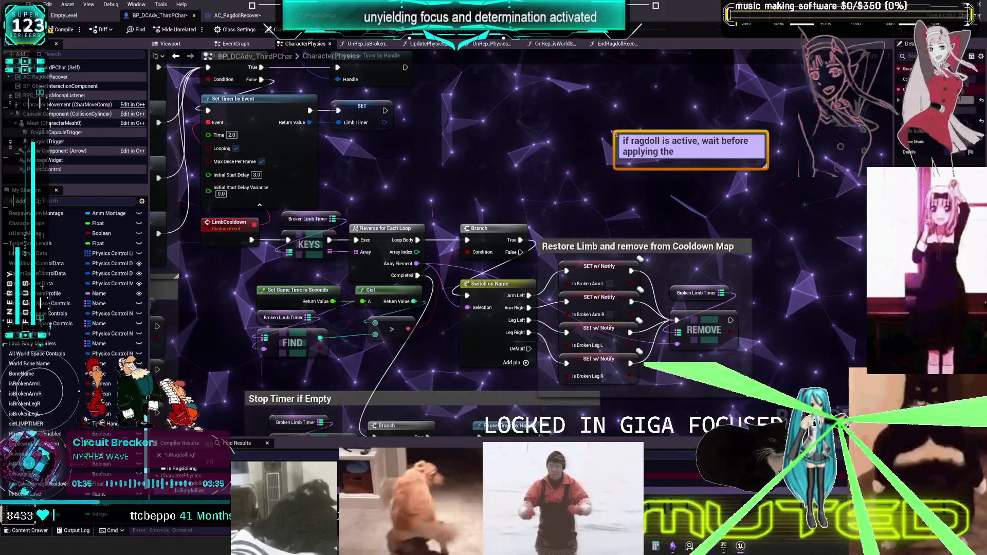
text( set)
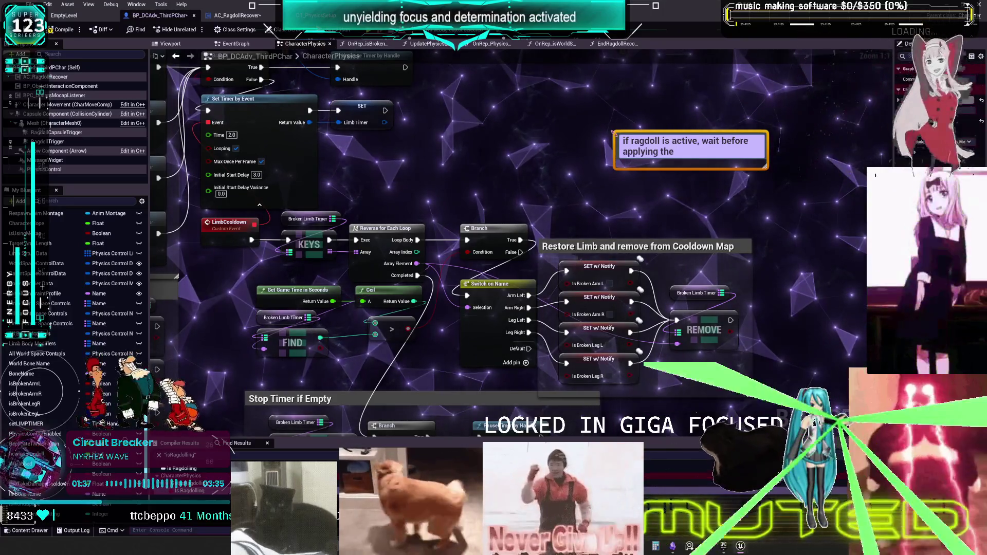
text(tings n)
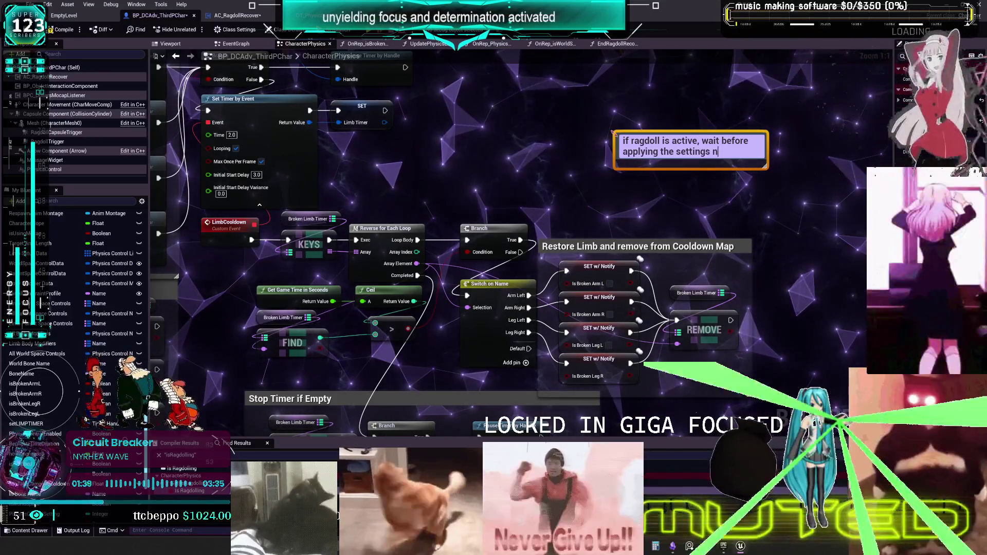
text(oessary?)
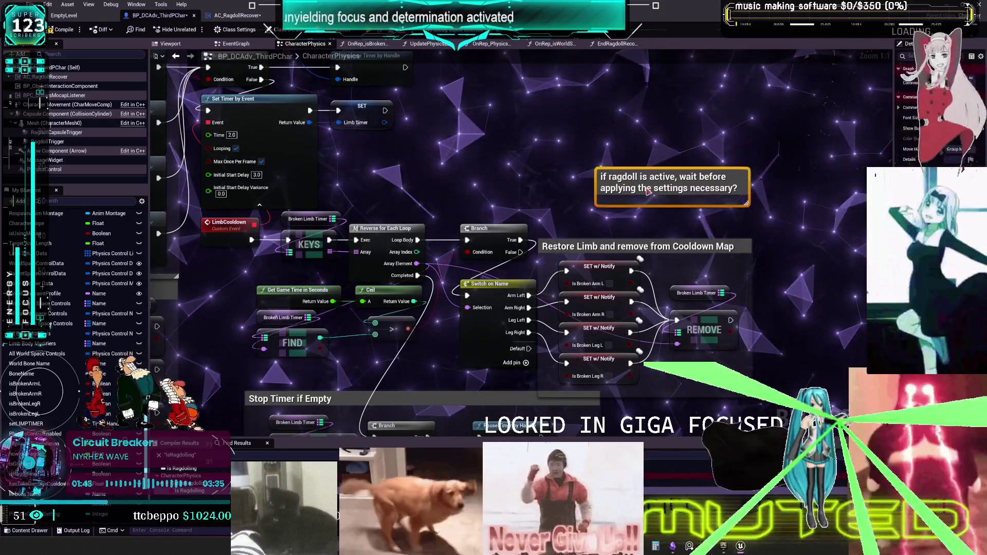
drag(648, 191, 617, 209)
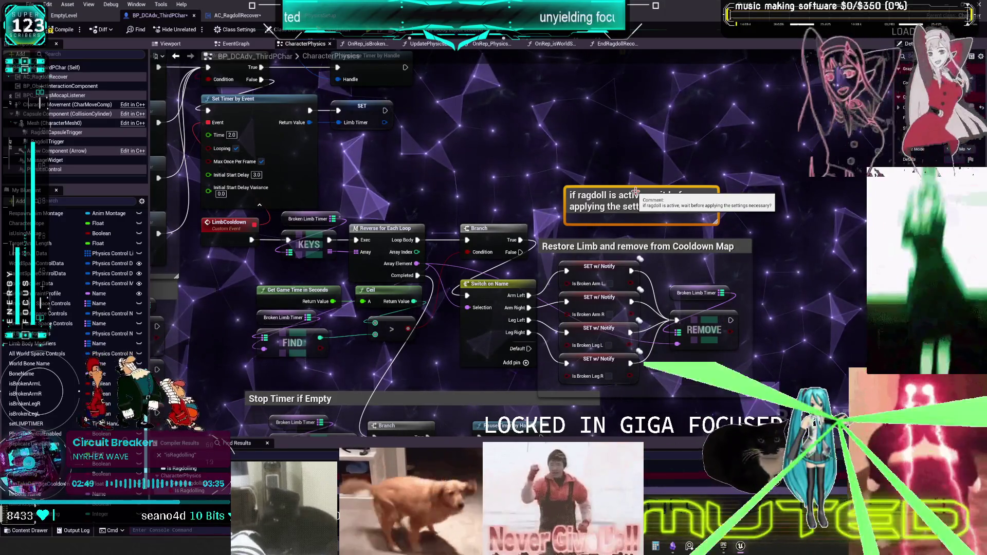
Inspect the Is Broken Arm L set node and the isBrokenArmL and isBrokenArmR variables
drag(521, 252, 509, 283)
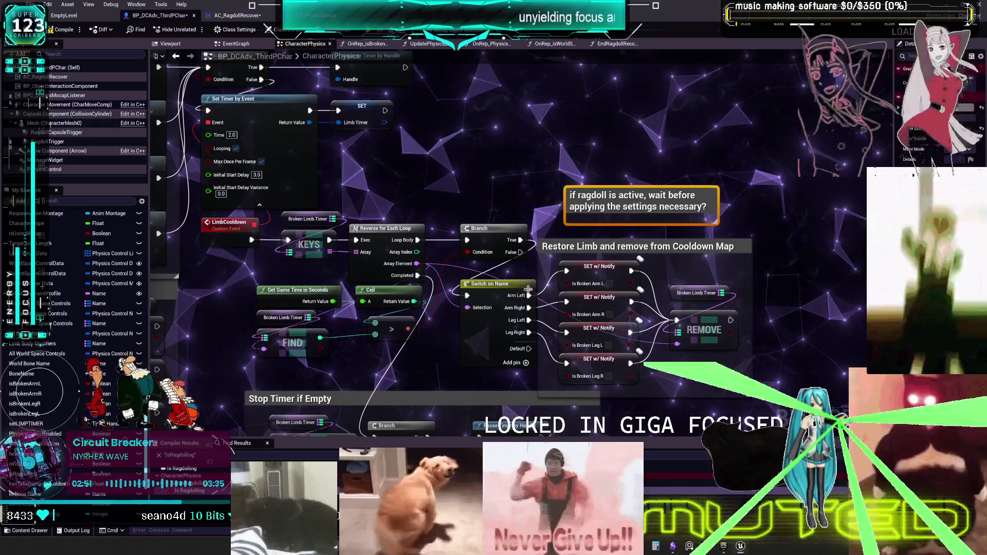
click(573, 278)
scroll(456, 362, down, 2)
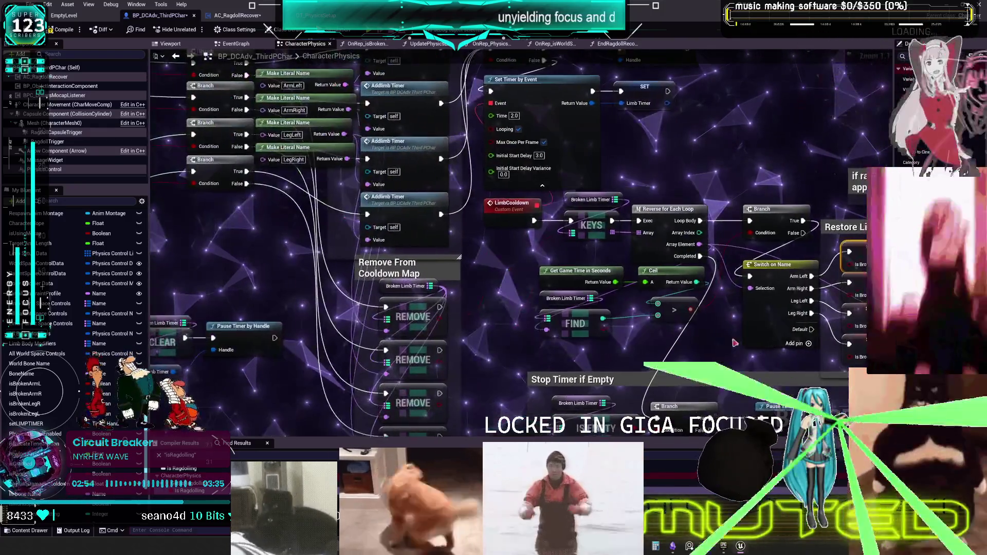
scroll(495, 300, up, 2)
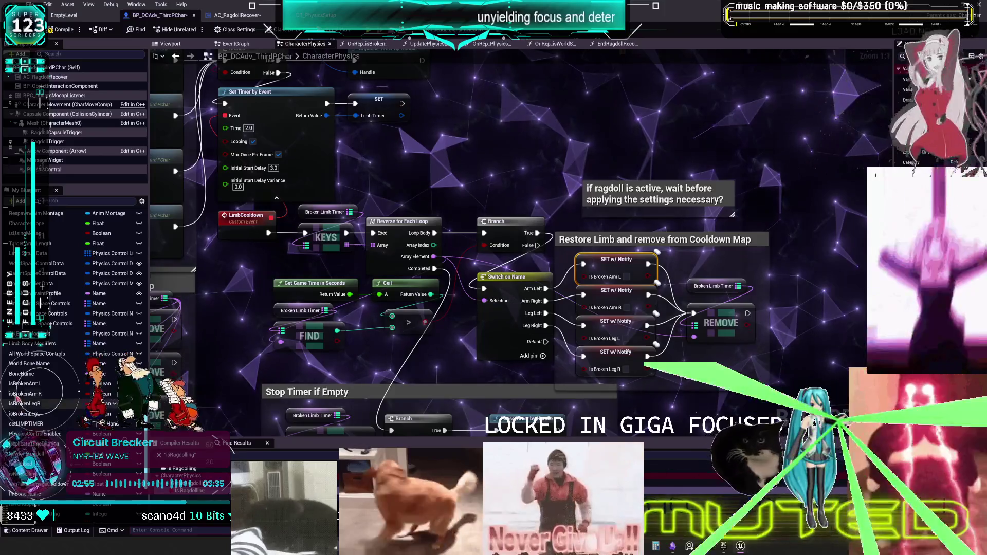
click(26, 384)
click(26, 394)
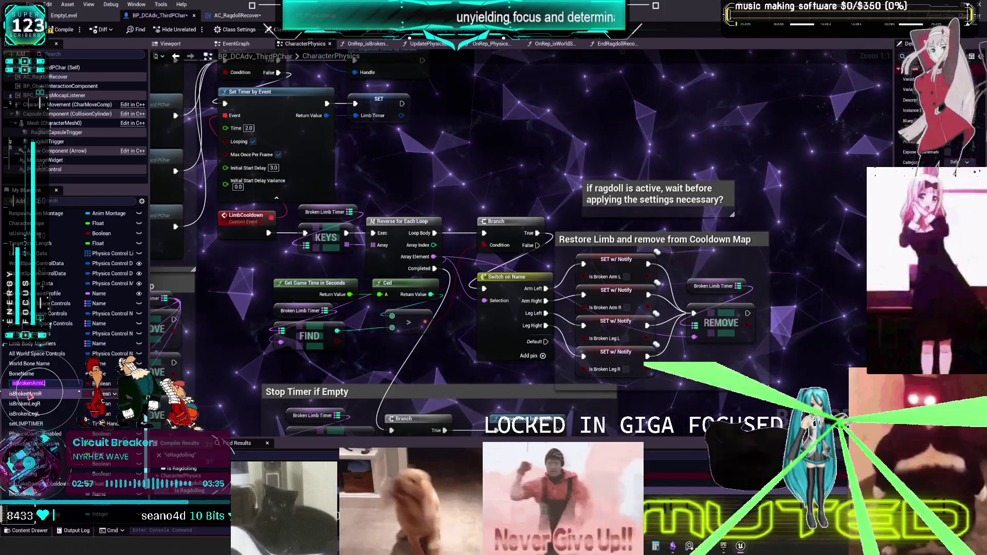
Pan through the FilterBone, Rep Notify and Restore Limb cooldown sections of the graph
drag(425, 275, 611, 273)
scroll(611, 274, down, 2)
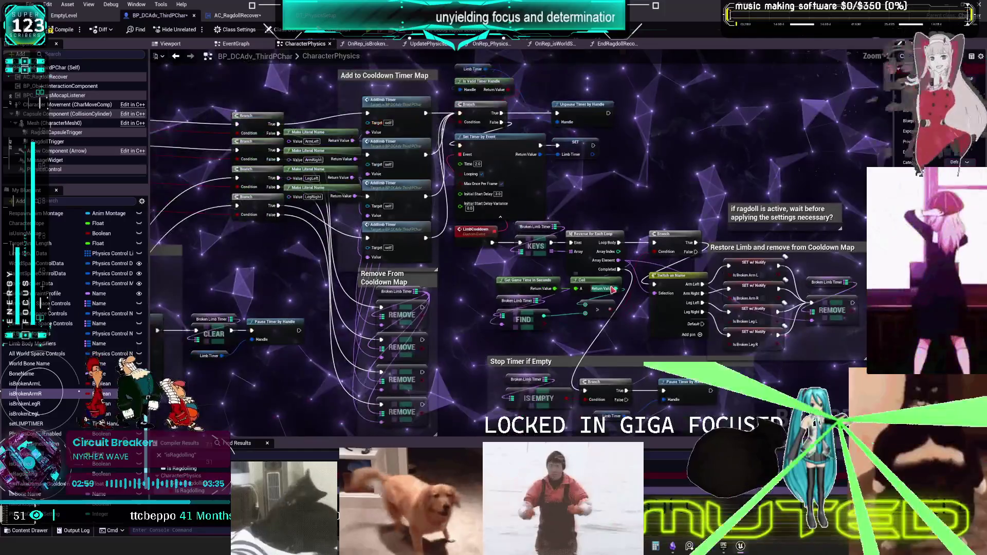
mouse_move(699, 194)
mouse_down()
mouse_move(298, 165)
mouse_move(311, 178)
mouse_up()
scroll(298, 166, up, 1)
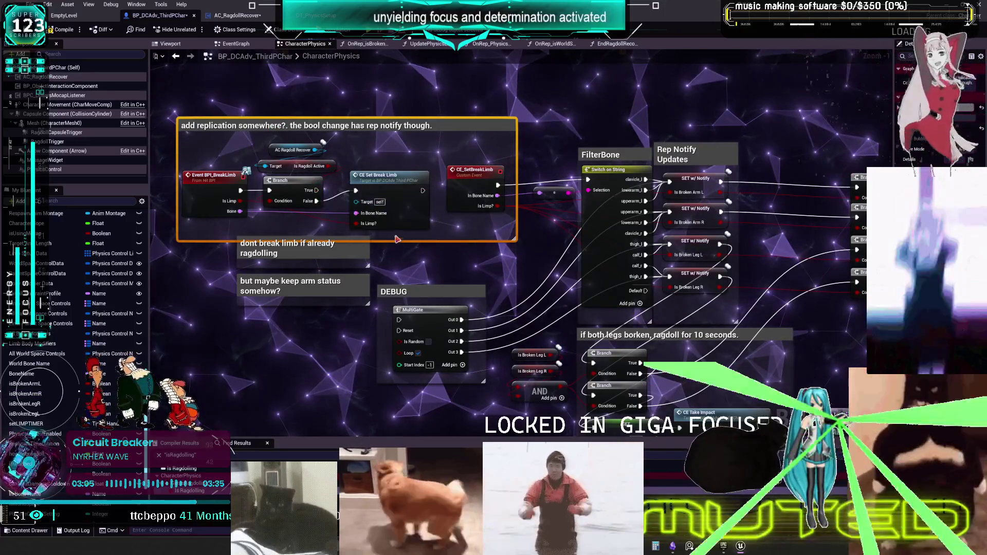
mouse_move(769, 224)
mouse_down()
mouse_move(613, 196)
mouse_move(308, 180)
mouse_up()
drag(624, 303, 205, 276)
scroll(613, 243, up, 1)
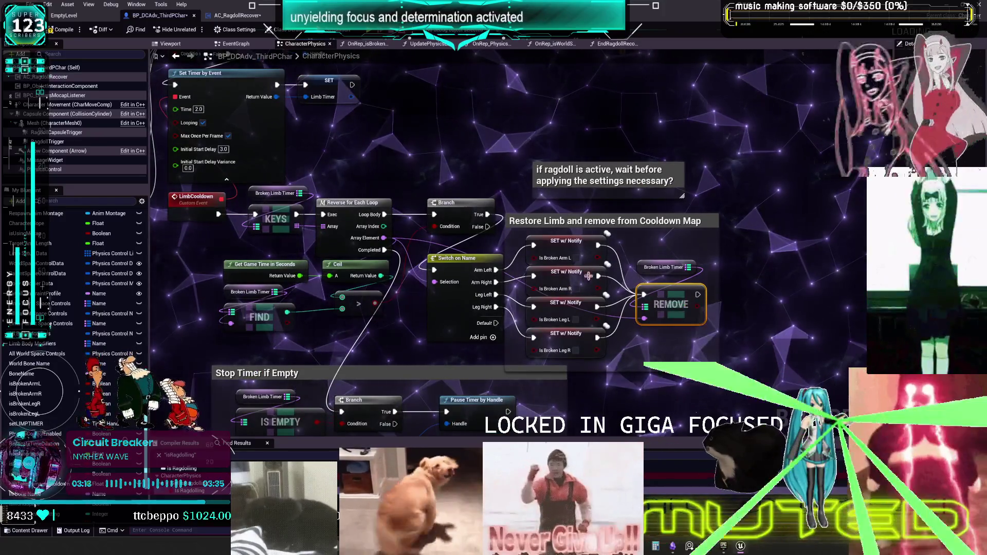
scroll(31, 384, up, 1)
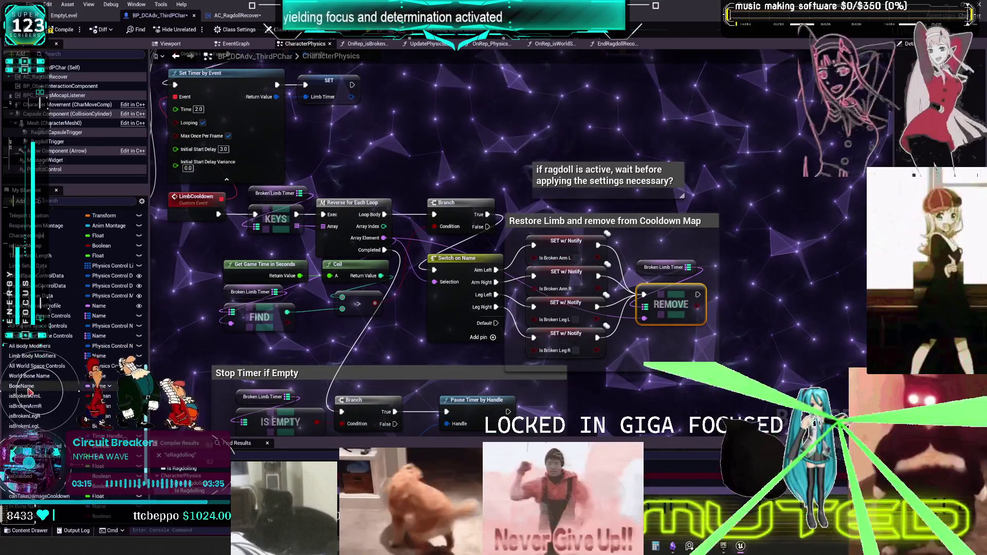
Check the BoneName and isBrokenArmL variables, then open the OnRep_isBrokenArmL function graph
click(28, 386)
click(32, 397)
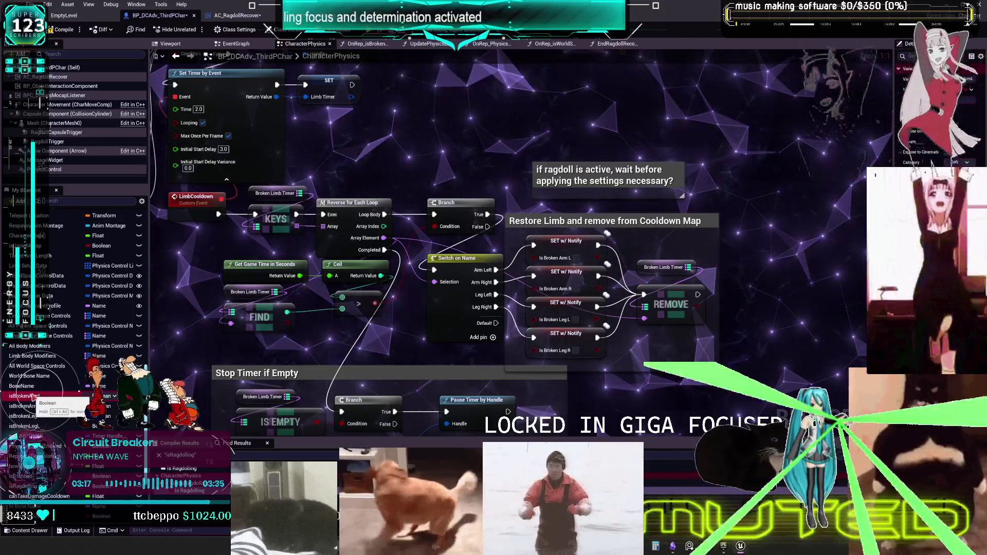
scroll(45, 354, up, 10)
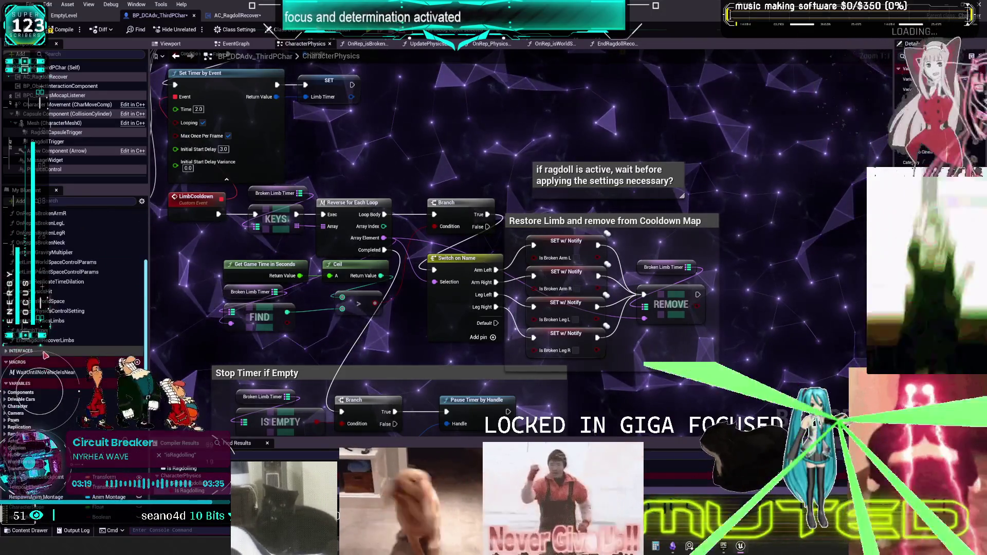
scroll(45, 355, up, 5)
click(54, 292)
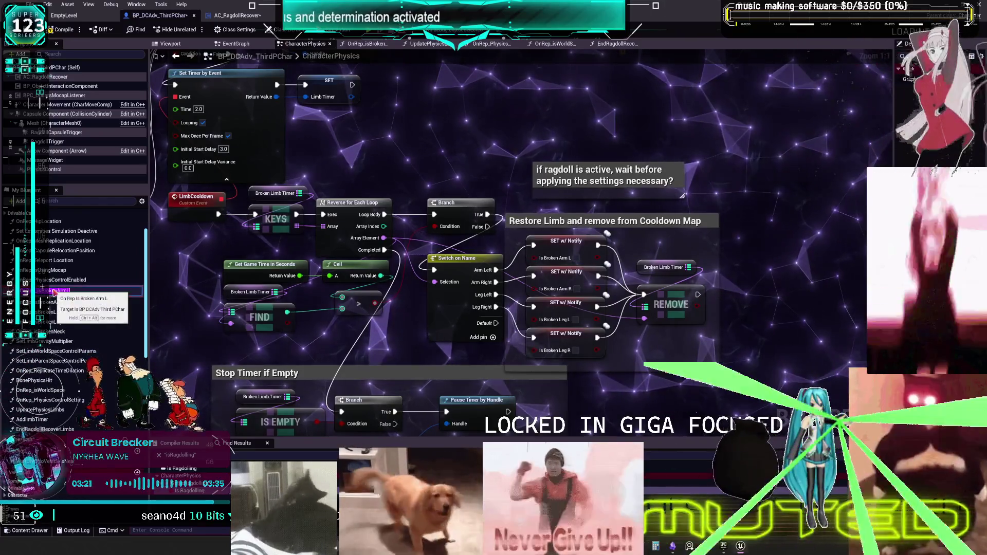
double_click(54, 290)
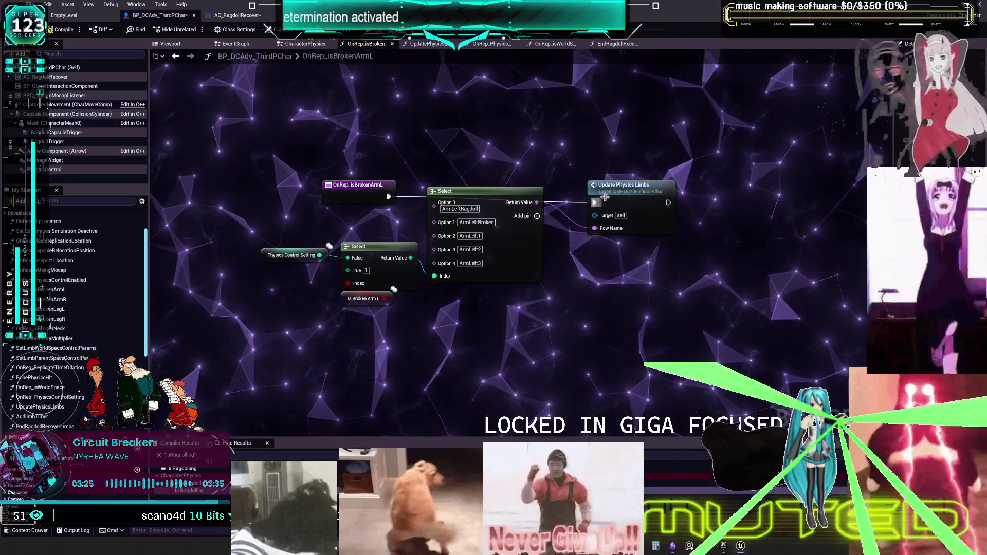
Move the Update Physics Limbs node and OnRep_isBrokenArmL event node higher in the graph
drag(605, 197, 615, 162)
drag(338, 176, 348, 171)
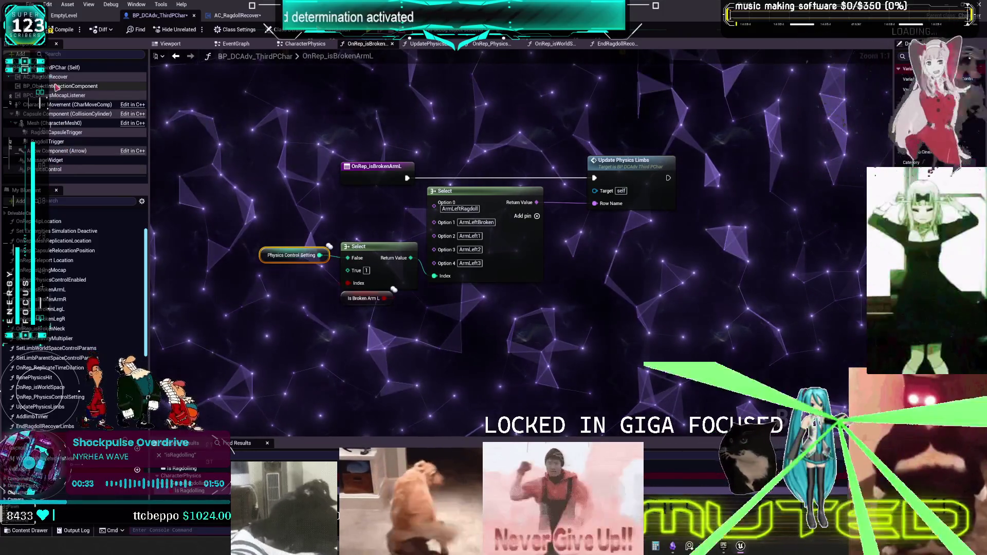
Add an AC Ragdoll Recover reference, move the limb-setting nodes aside, and wire the event into a Branch
drag(49, 80, 453, 128)
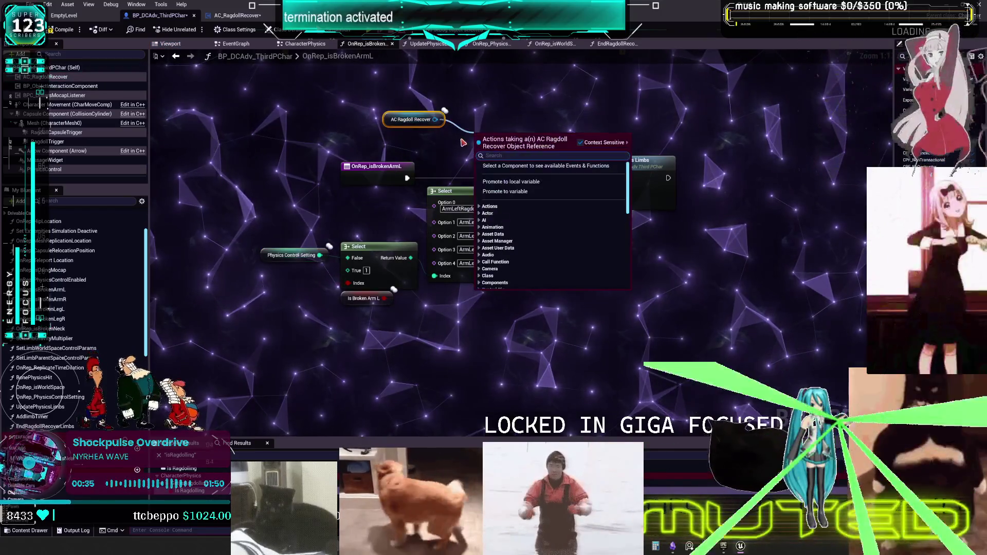
text(is ragdol)
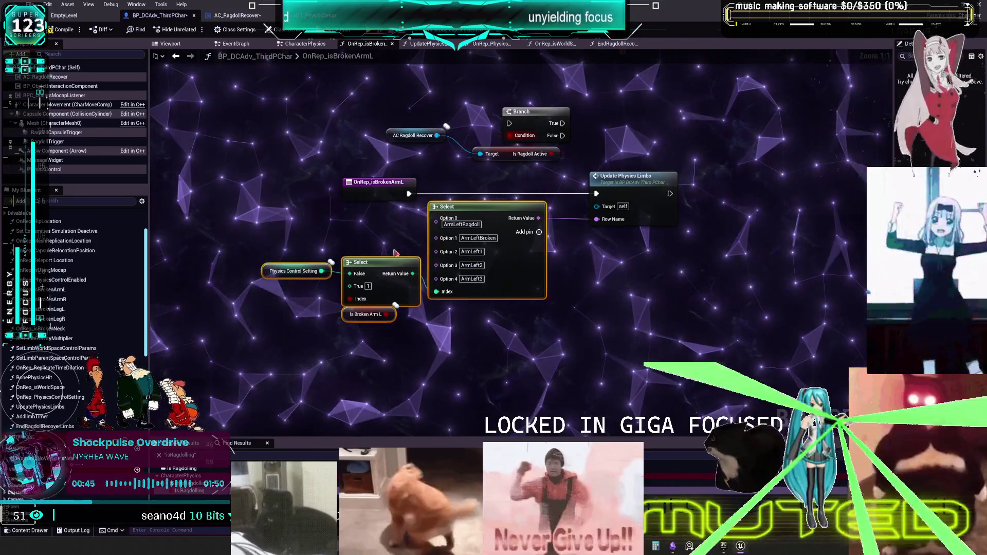
drag(675, 263, 640, 197)
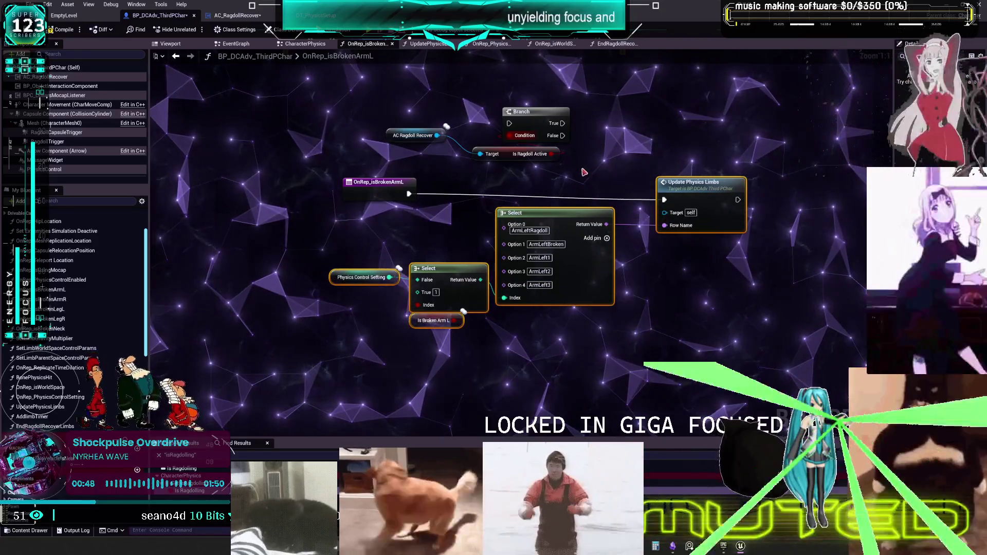
drag(409, 194, 472, 156)
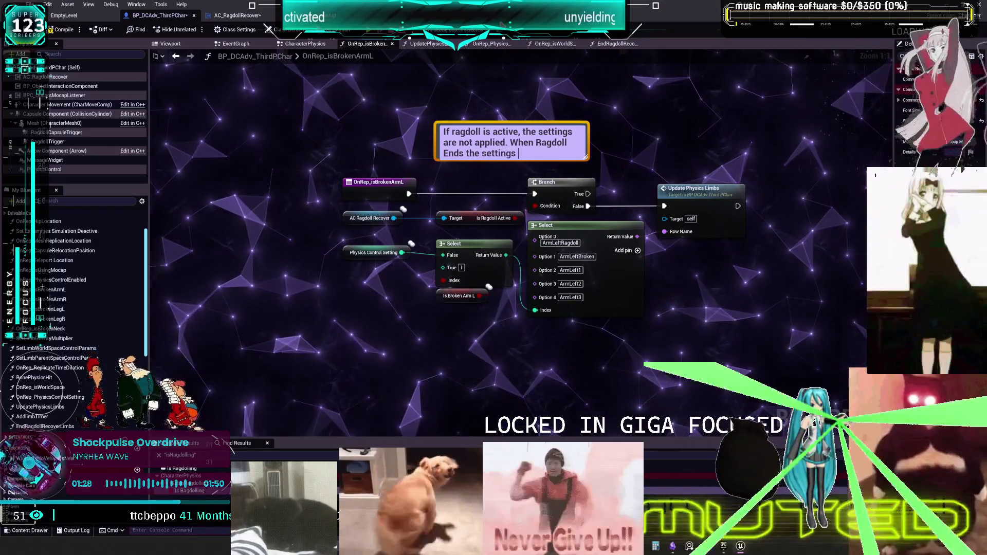
Finish the comment saying settings are applied once ragdoll ends, then open OnRep_isBrokenArmR
text(will be applied )
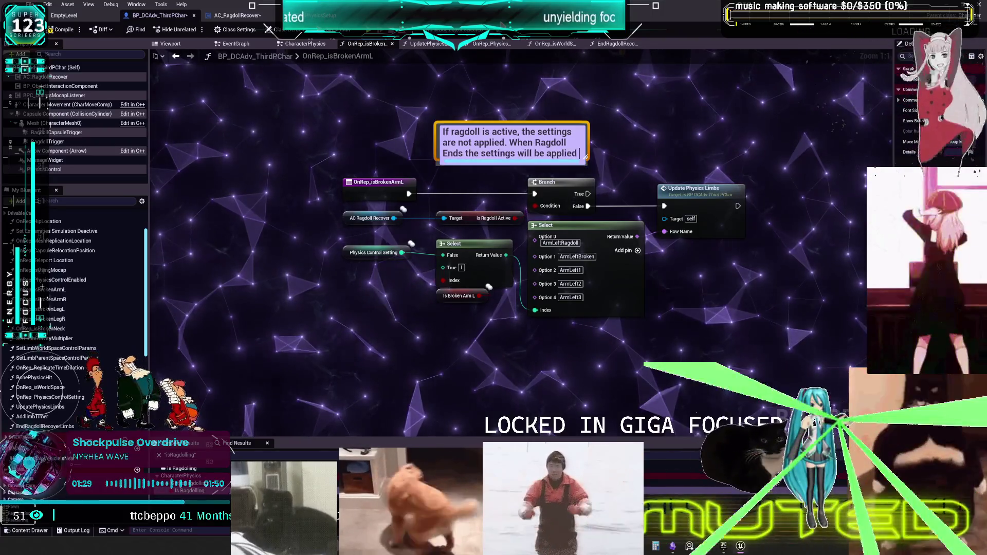
text(then as )
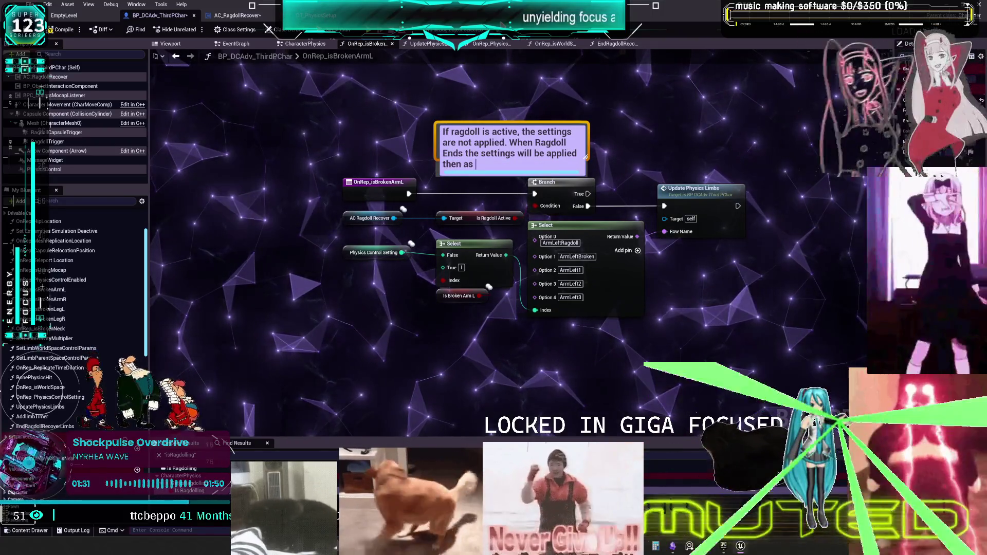
text(The lnta)
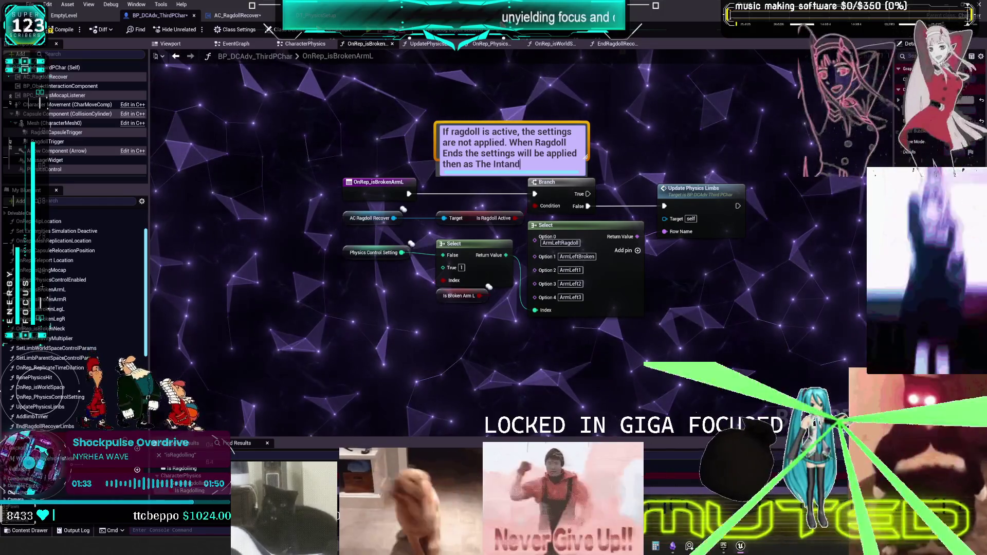
key(BackSpace)
text(and C)
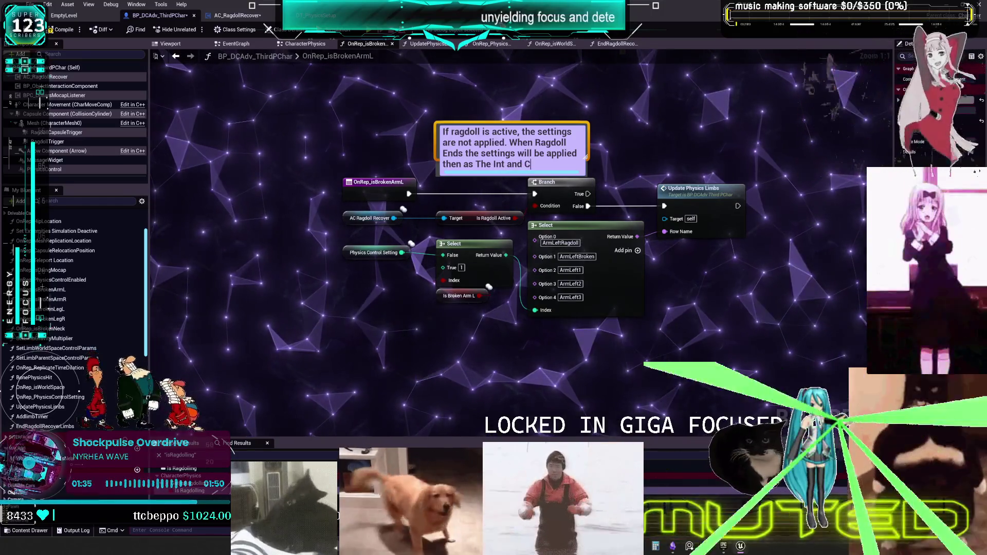
text(Bool and appro)
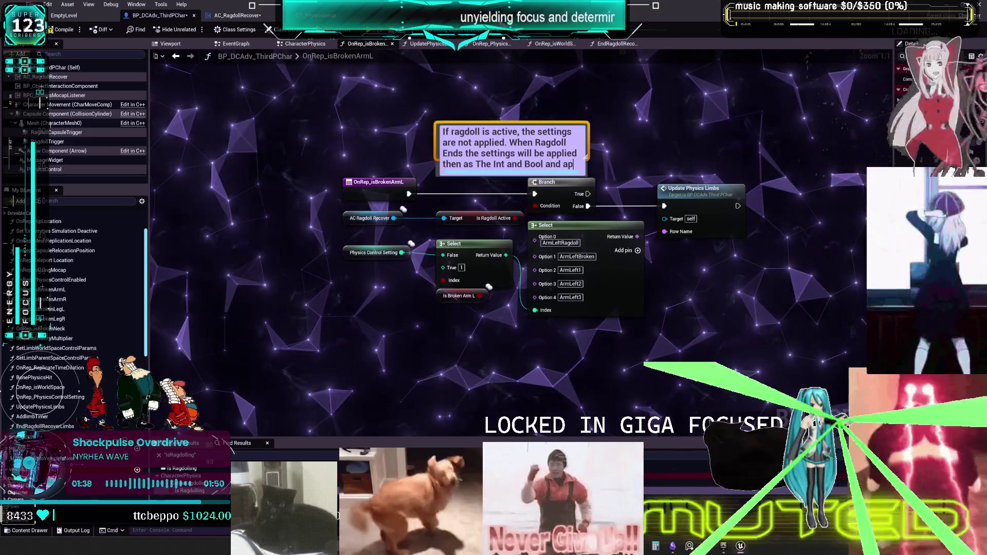
text(pr)
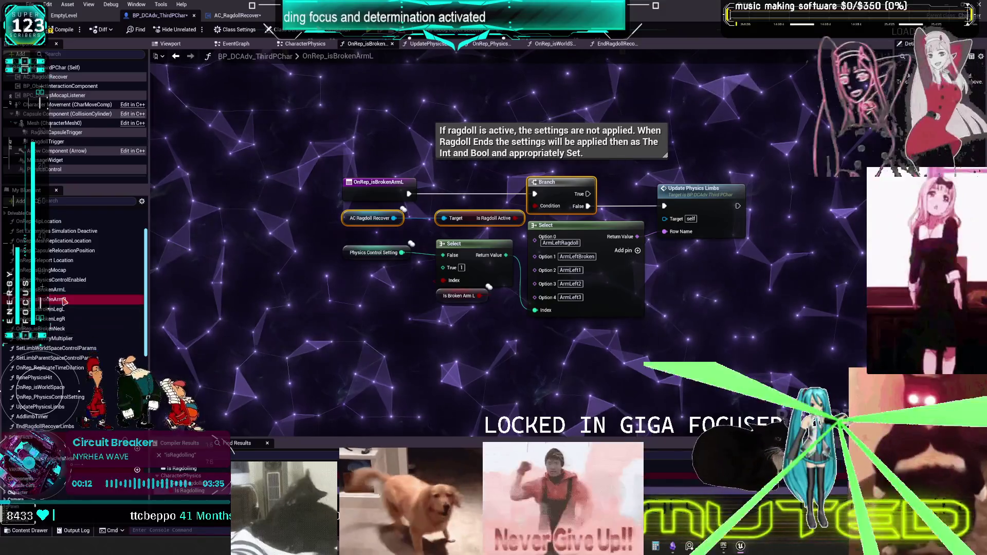
double_click(50, 299)
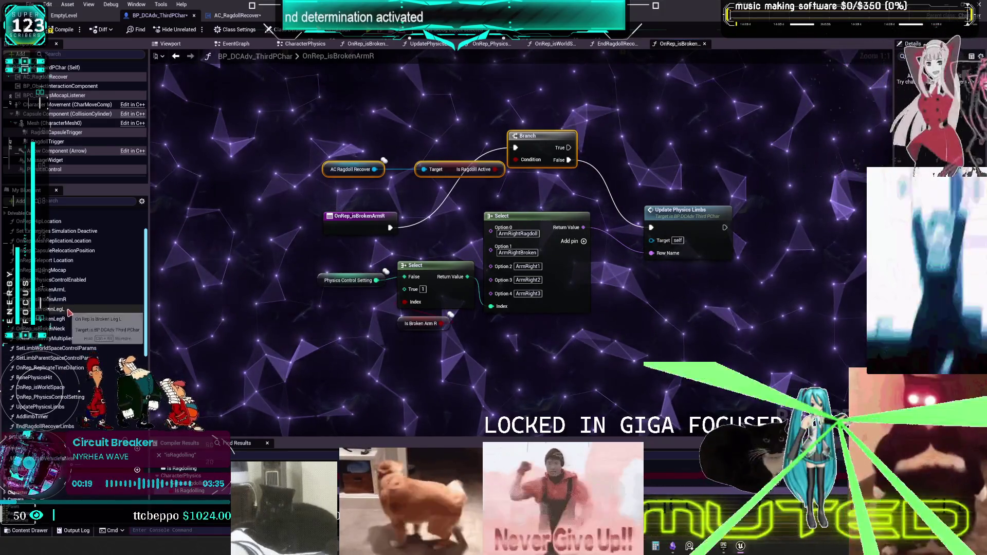
In OnRep_isBrokenLegL, wire the event into the Branch and Branch False into Update Physics Limbs
double_click(52, 309)
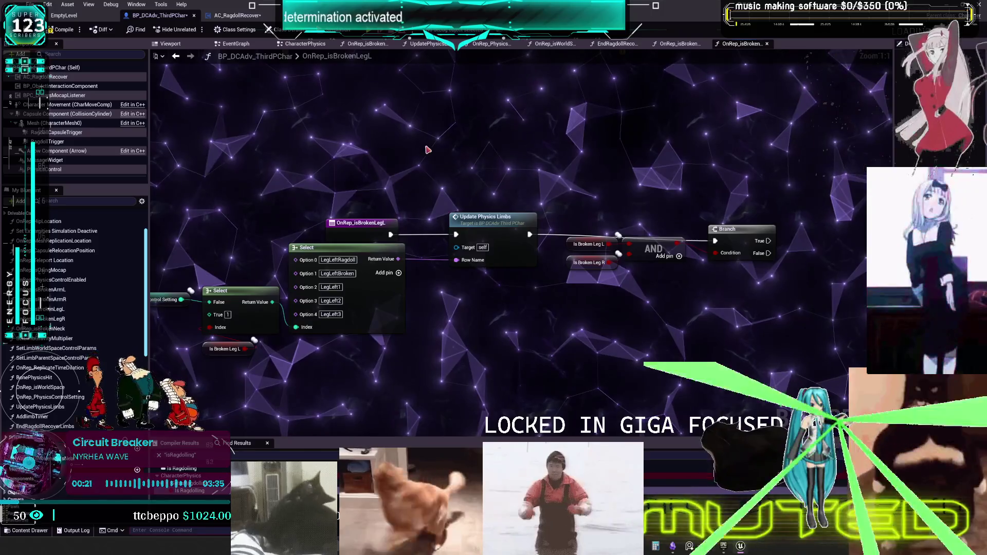
mouse_move(438, 195)
mouse_down()
mouse_move(524, 136)
mouse_move(514, 195)
mouse_move(471, 239)
mouse_move(456, 234)
mouse_up()
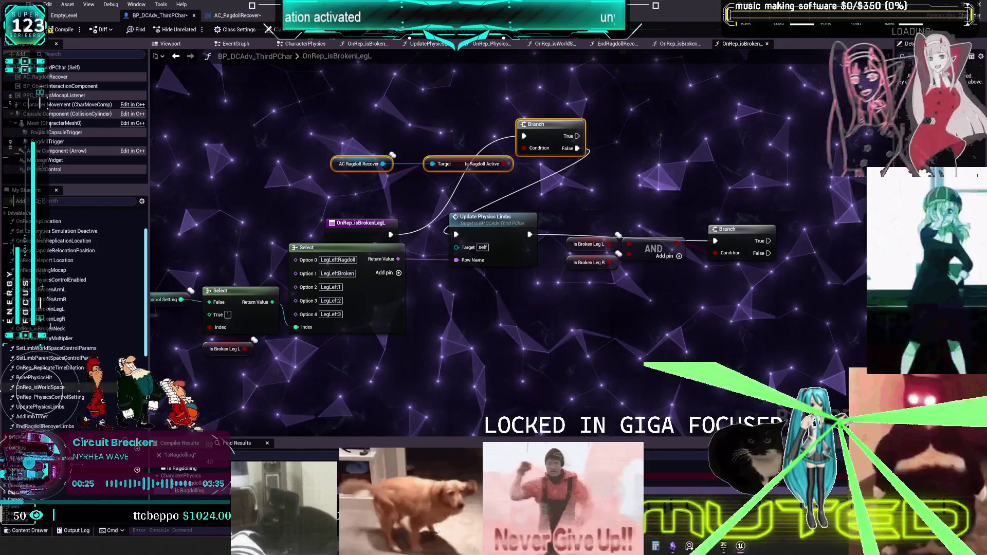
drag(373, 236, 340, 236)
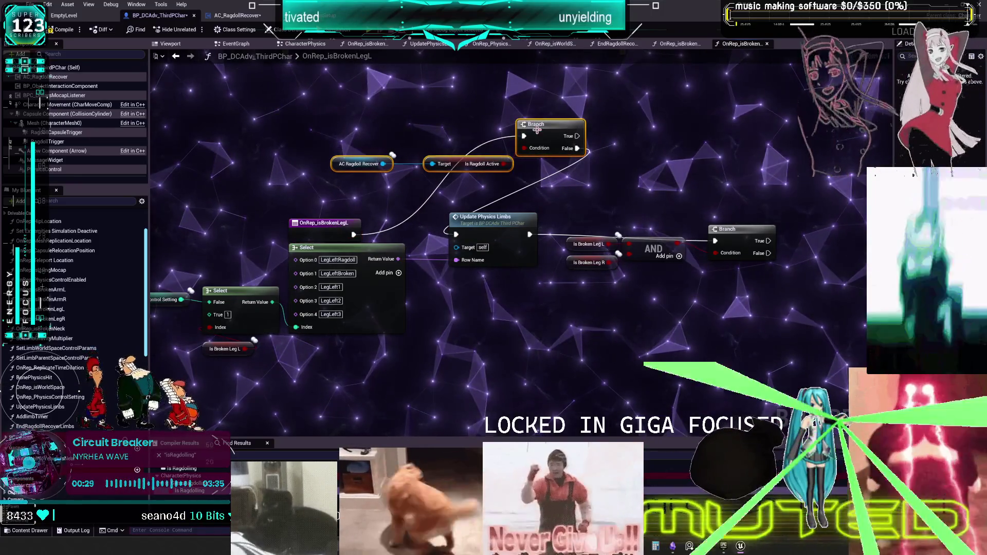
drag(392, 162, 392, 180)
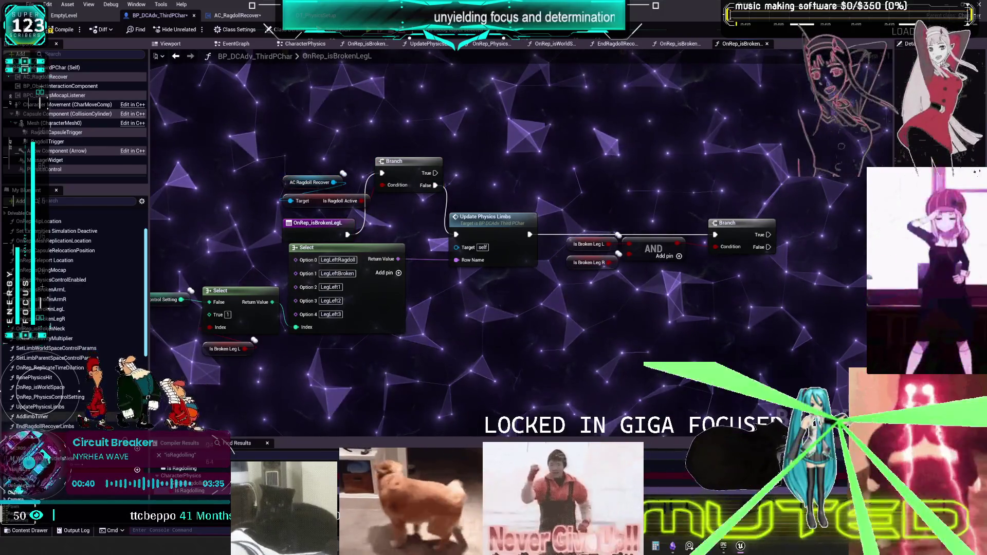
double_click(52, 319)
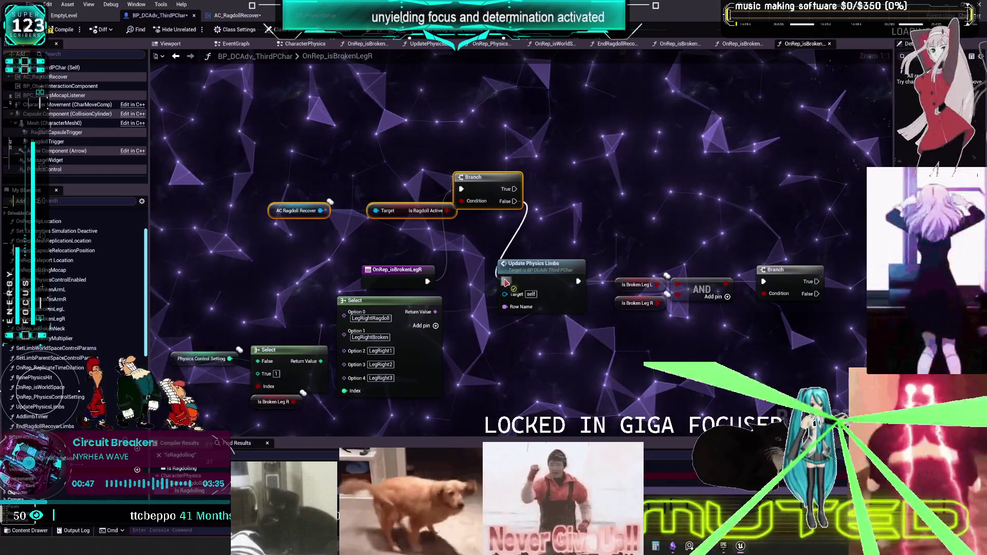
double_click(51, 289)
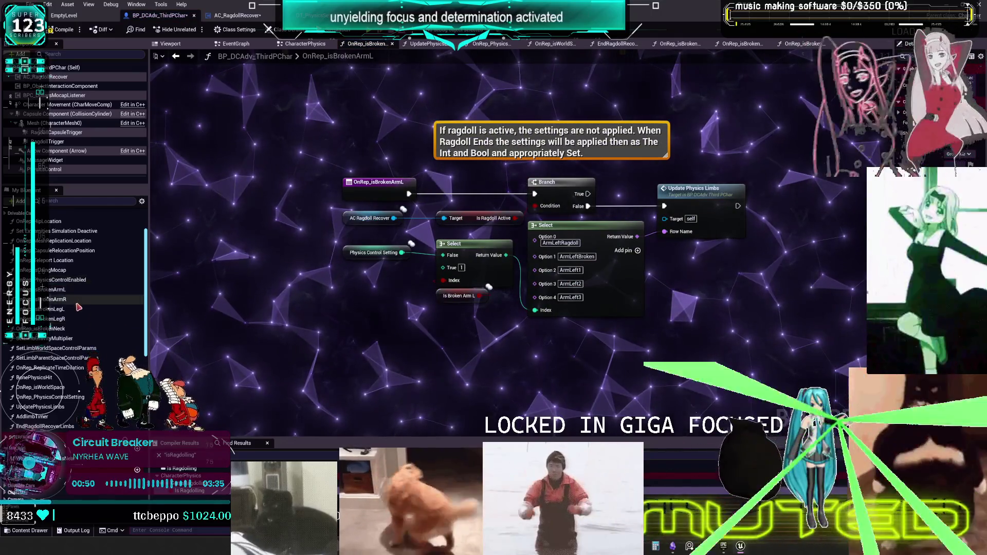
Compare the ArmL/ArmR layouts, then place OnRep_isBrokenLegL's event above its ragdoll check nodes
double_click(79, 299)
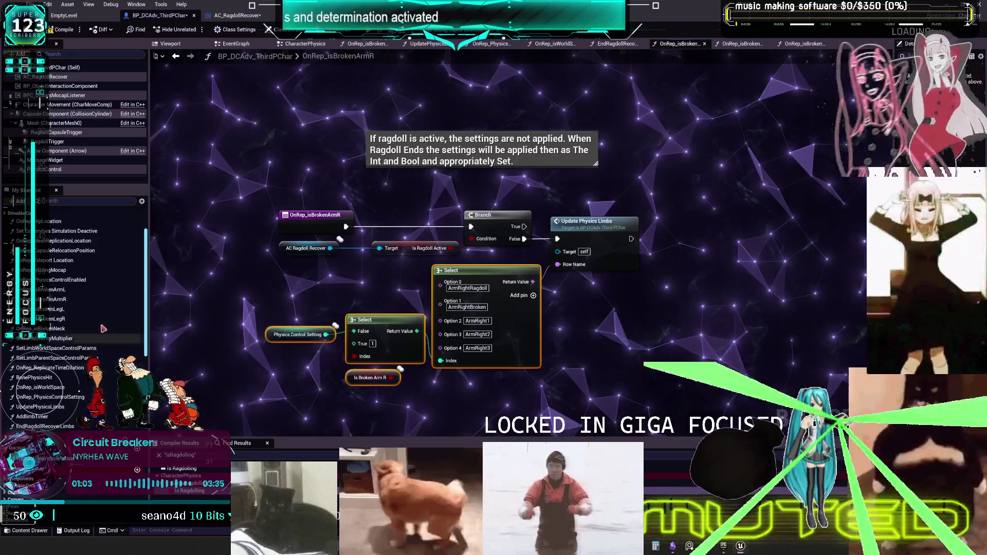
double_click(85, 289)
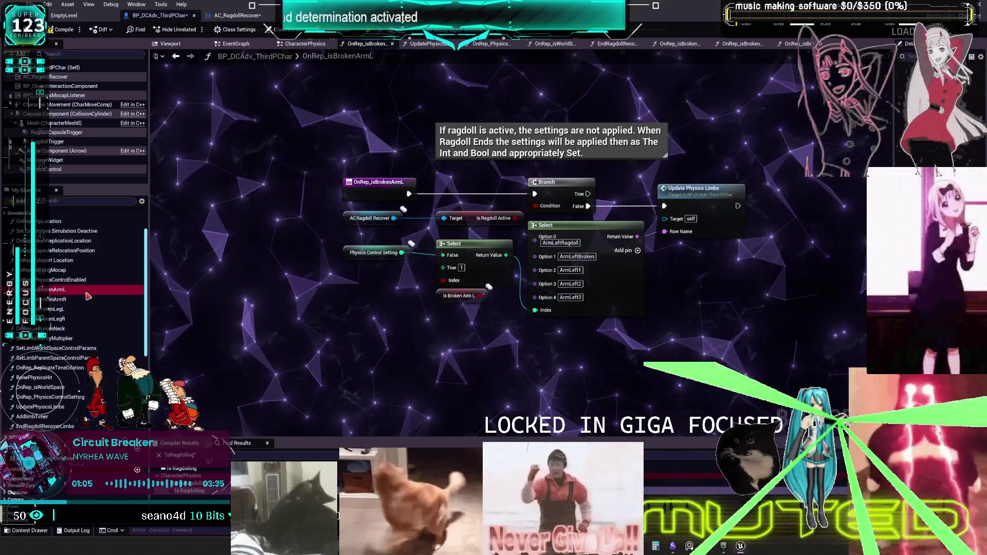
double_click(89, 300)
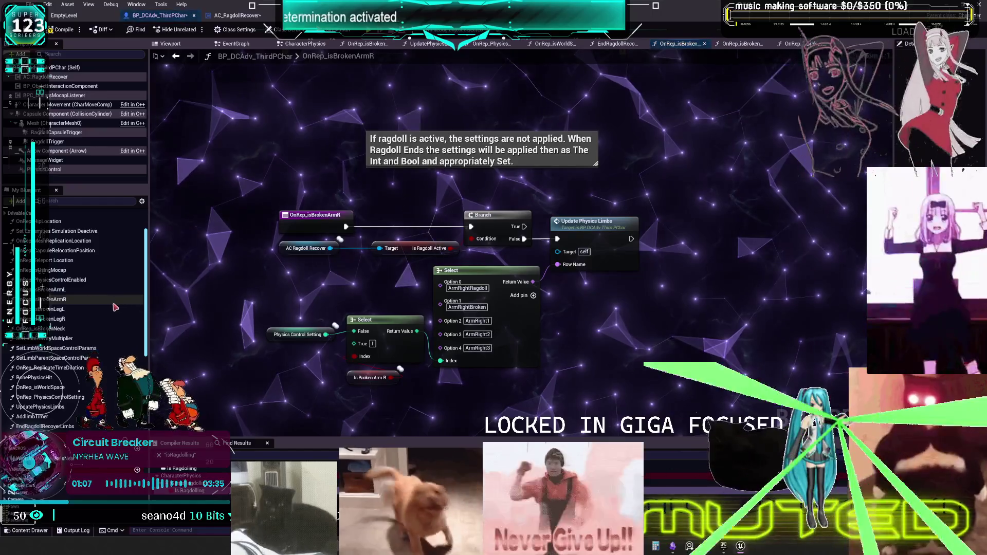
double_click(85, 309)
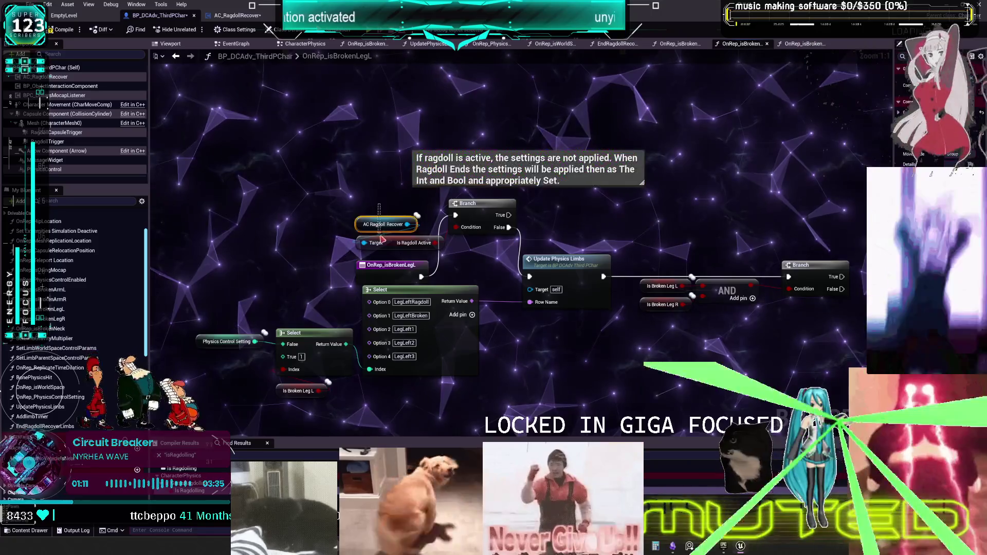
drag(369, 211, 404, 247)
click(402, 249)
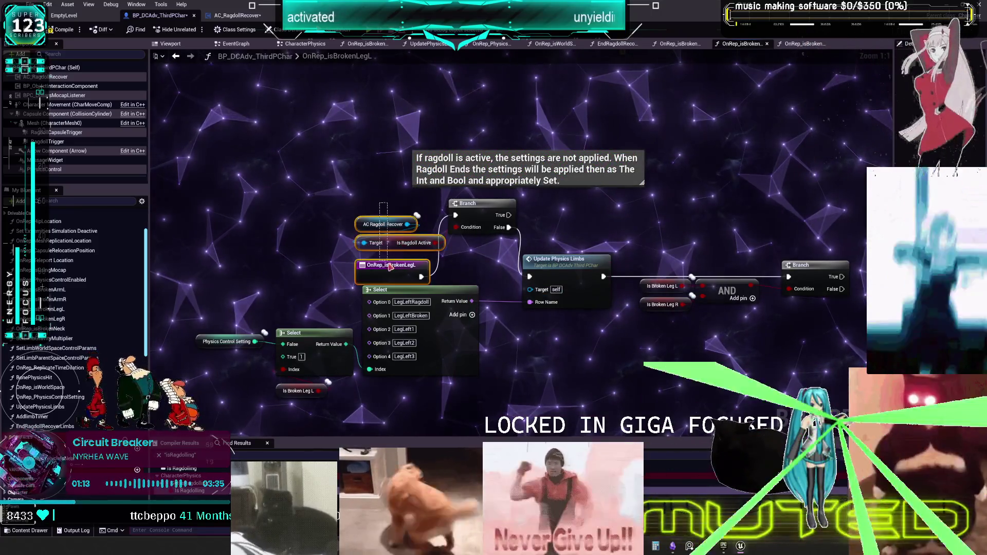
drag(358, 244, 352, 177)
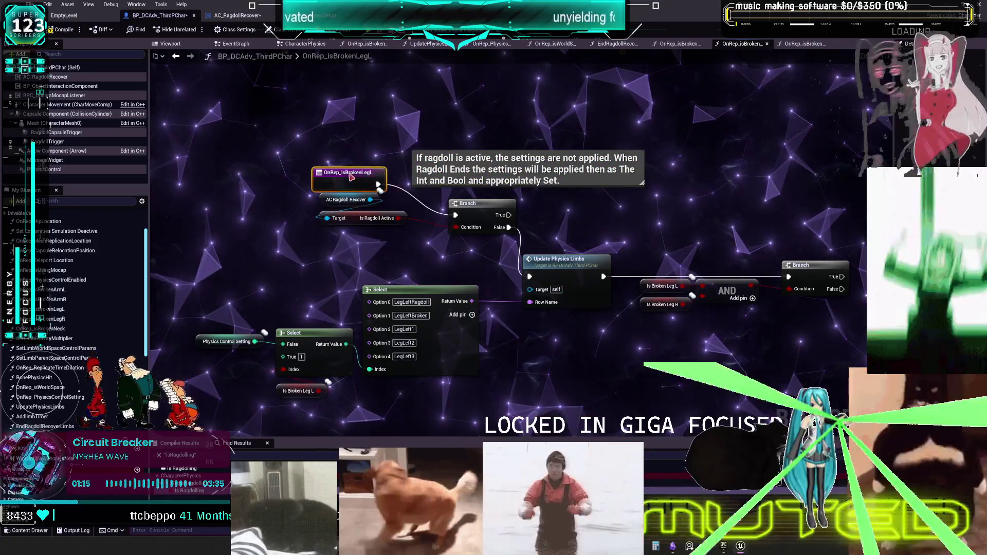
drag(349, 217, 355, 232)
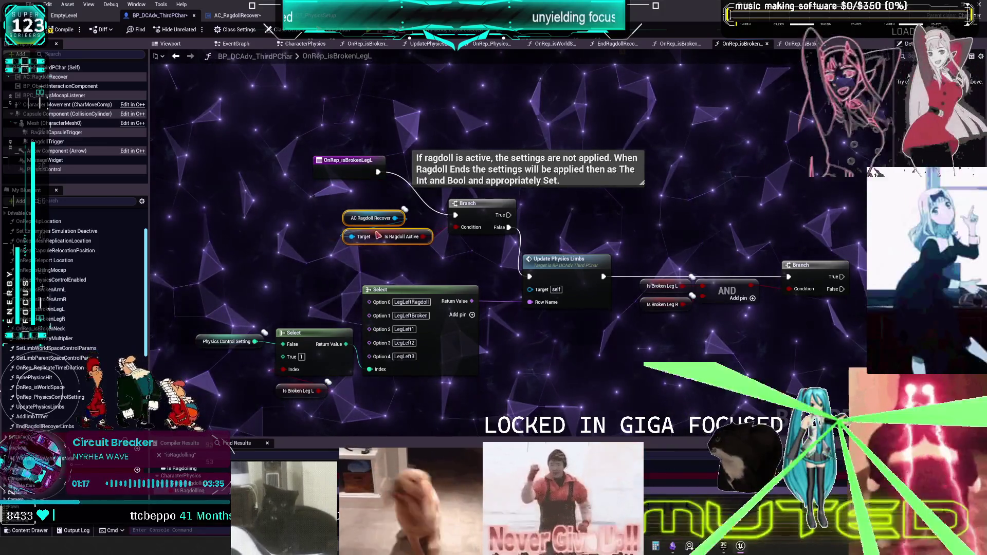
Line up OnRep_isBrokenLegR's AC Ragdoll Recover, Is Ragdoll Active and Branch nodes
double_click(69, 291)
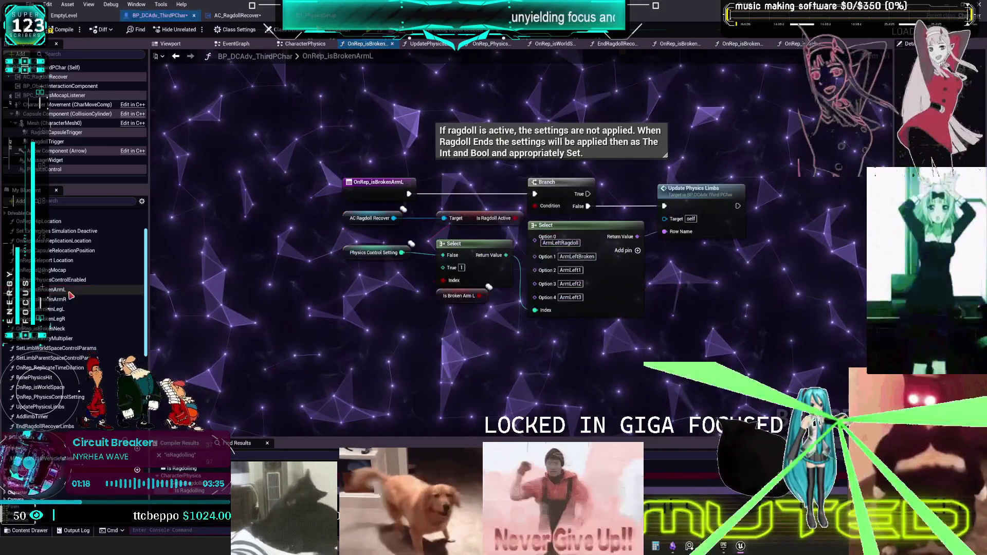
double_click(69, 300)
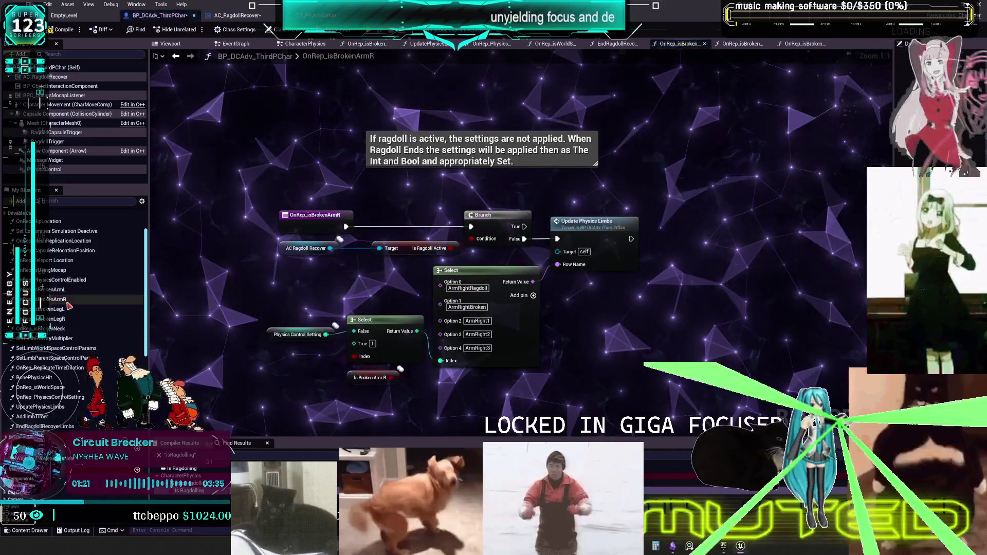
double_click(69, 309)
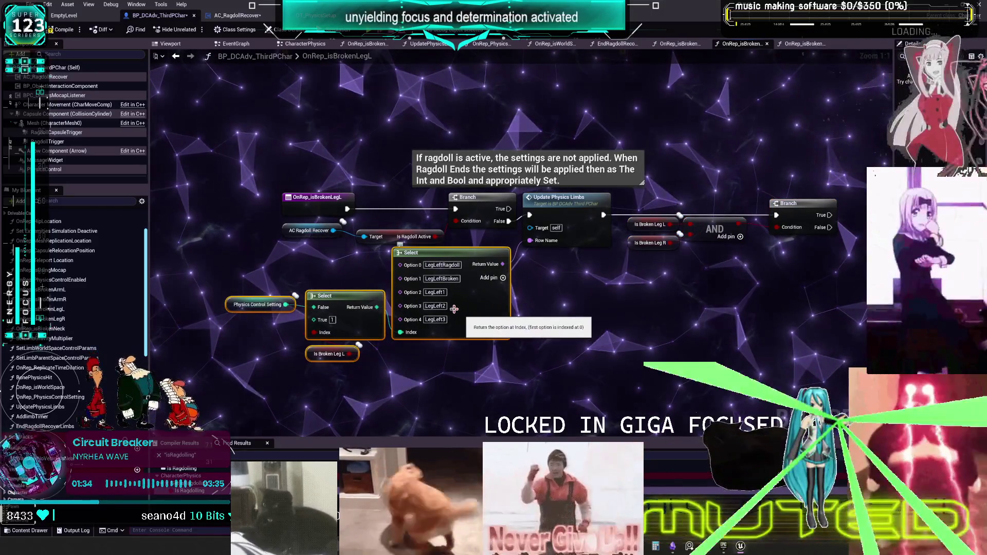
double_click(51, 319)
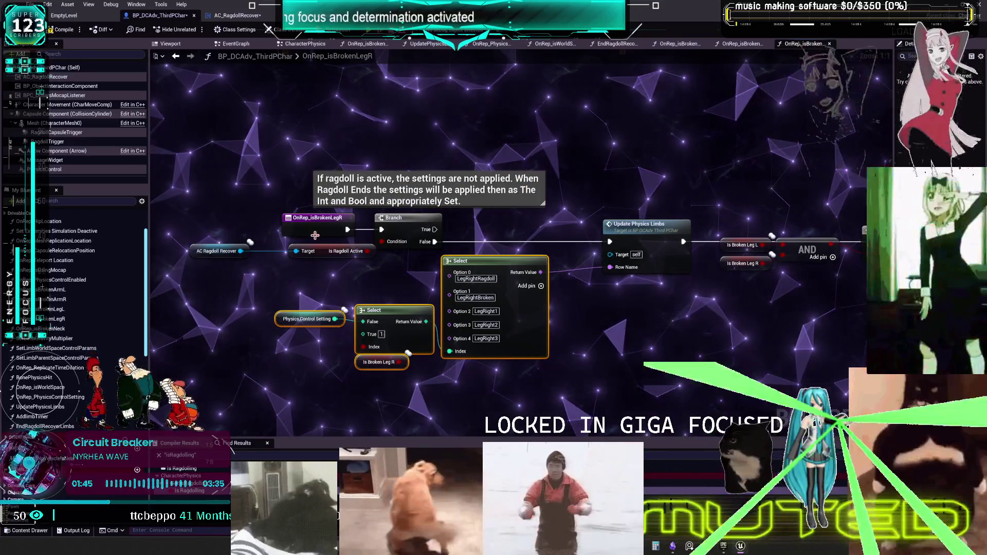
drag(216, 251, 280, 251)
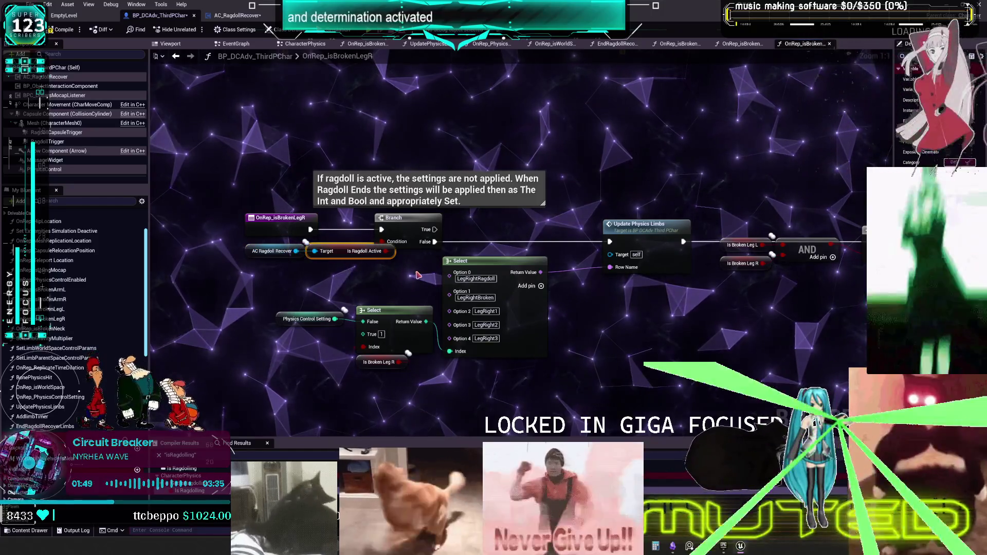
drag(355, 251, 380, 251)
drag(406, 218, 442, 218)
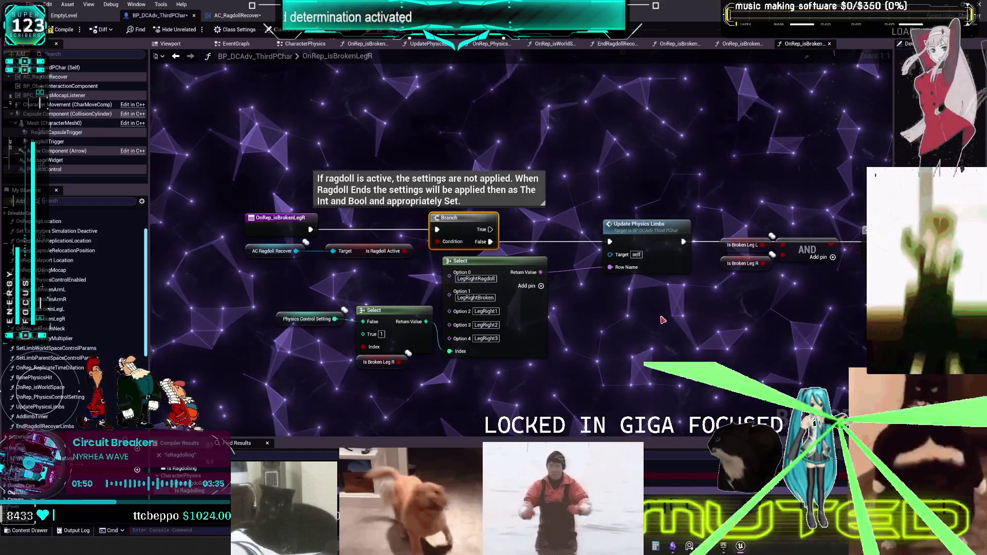
Pull Update Physics Limbs and the leg-check AND/Branch left, save, and pan to open space
drag(643, 224, 592, 224)
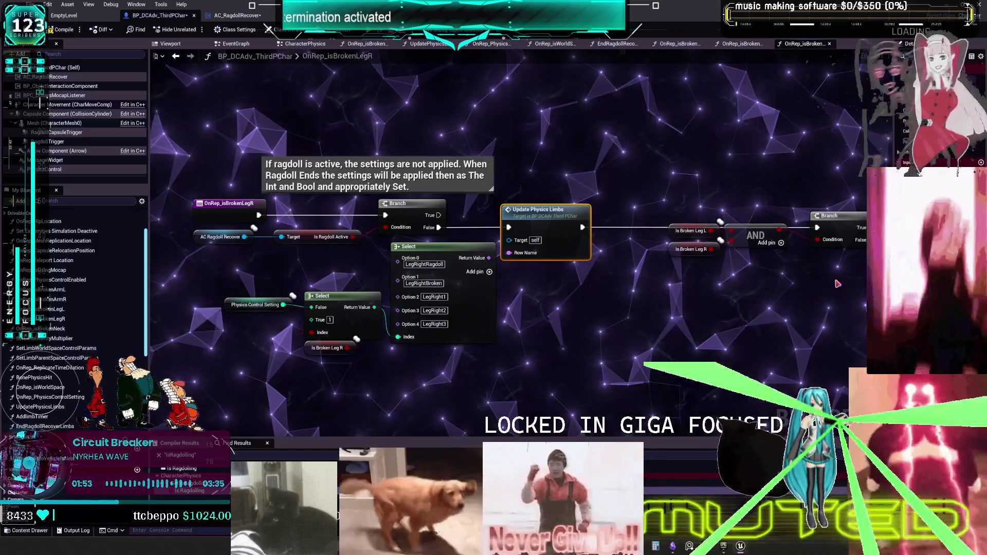
drag(825, 219, 770, 219)
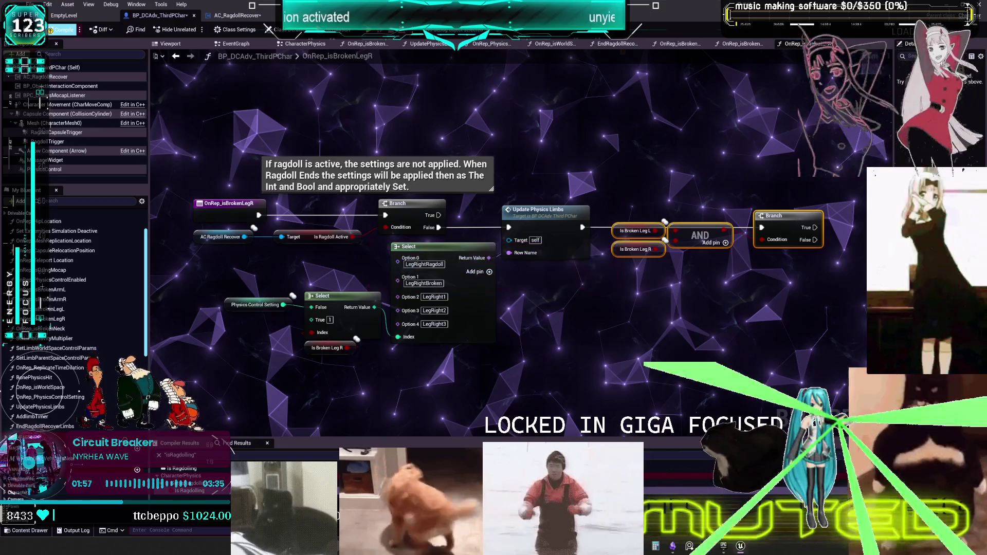
key(ctrl+s)
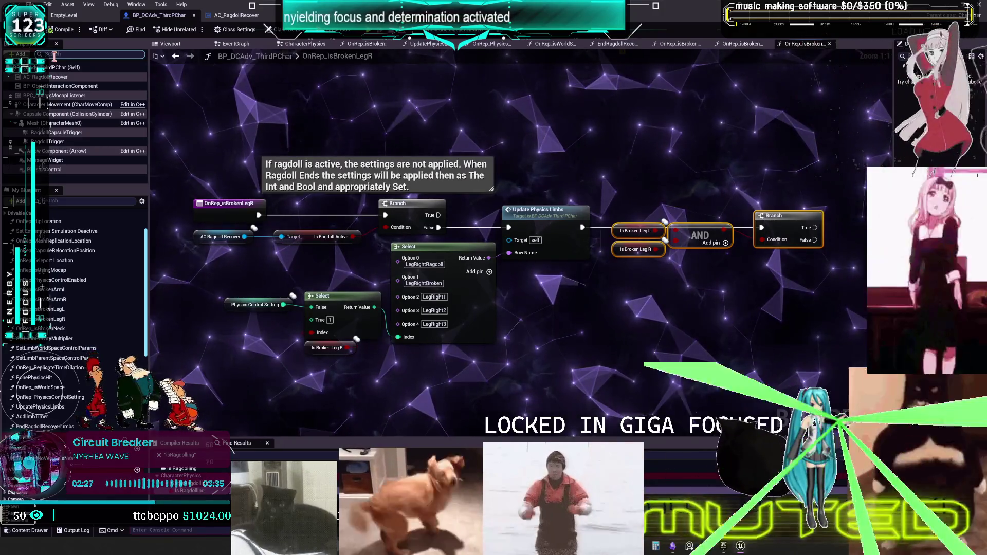
drag(718, 133, 491, 147)
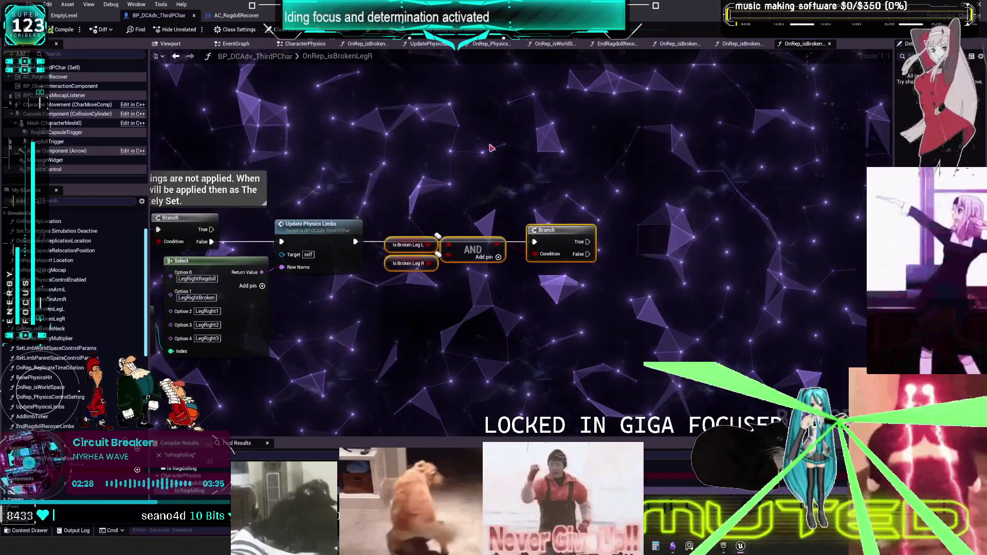
Add a CE Take Impact call with Force set to NotApply on the Branch True output
right_click(613, 195)
text(str)
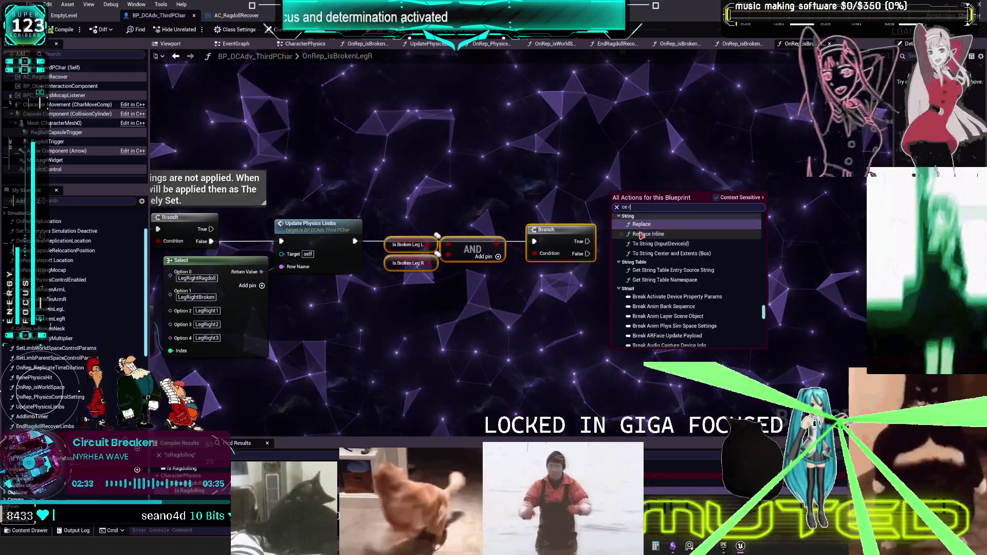
key(BackSpace)
key(BackSpace)
text(e)
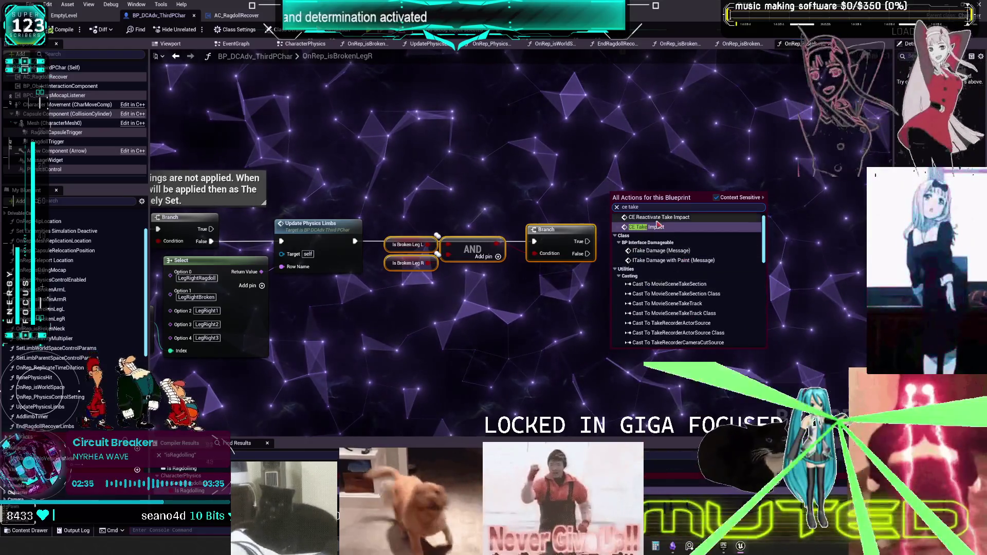
click(686, 290)
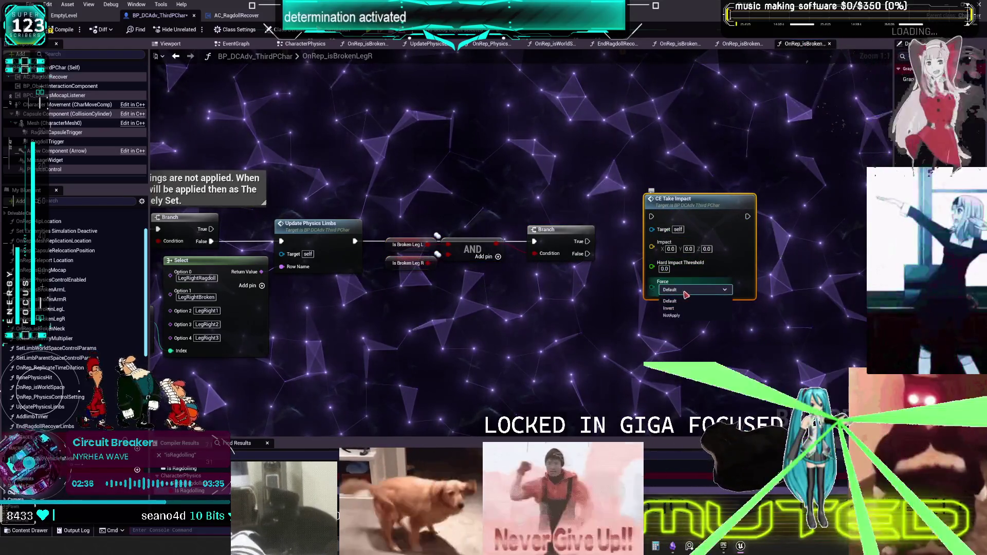
click(673, 316)
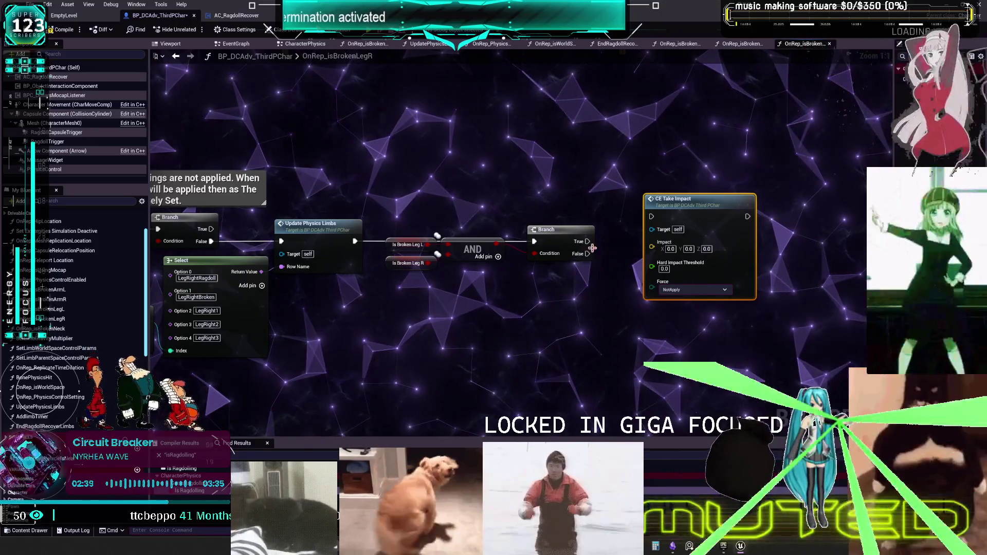
drag(664, 218, 677, 235)
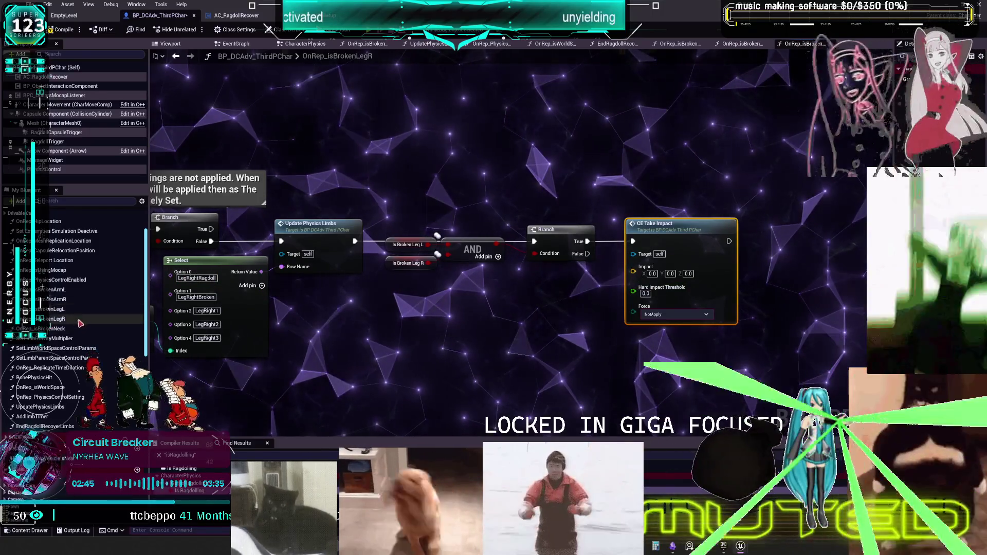
Paste CE Take Impact after the Branch in OnRep_isBrokenLegL and jump to its event definition
double_click(56, 309)
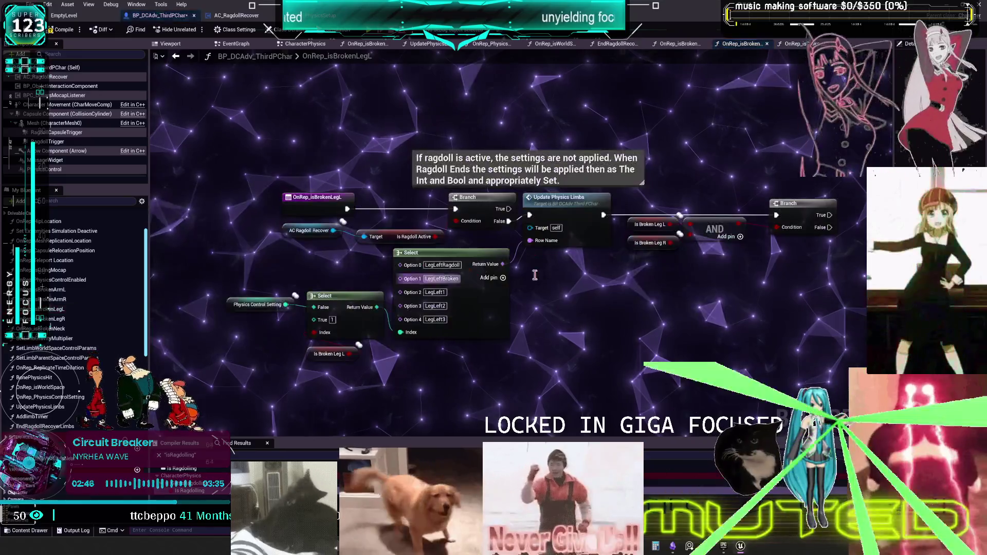
key(ctrl+v)
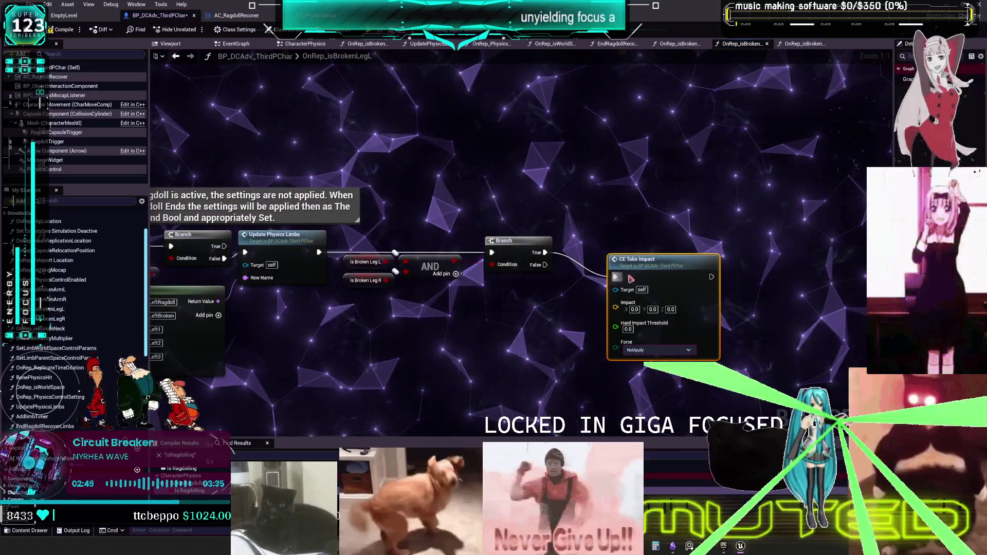
drag(620, 250, 607, 246)
double_click(608, 244)
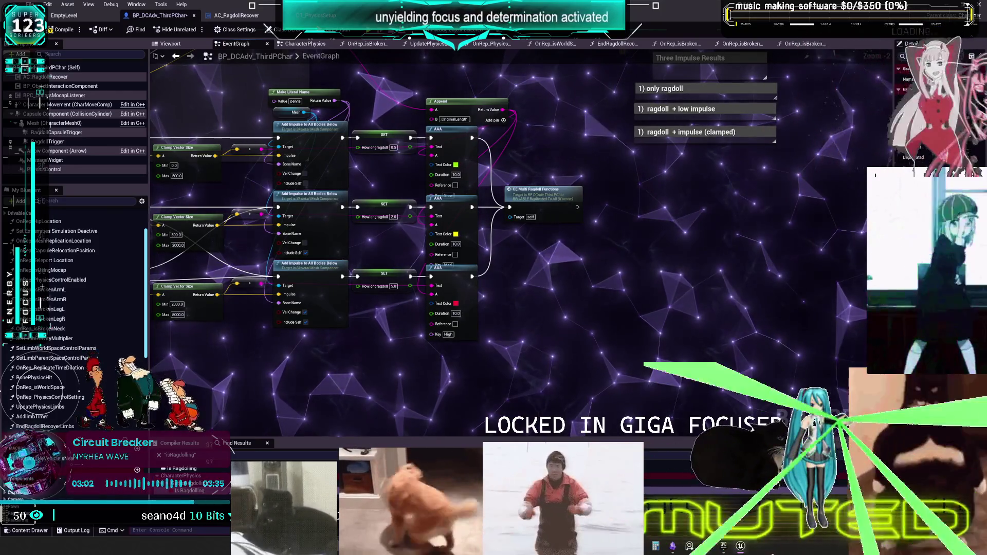
Bring the Obsidian TO DO CHART canvas to the front
mouse_move(741, 548)
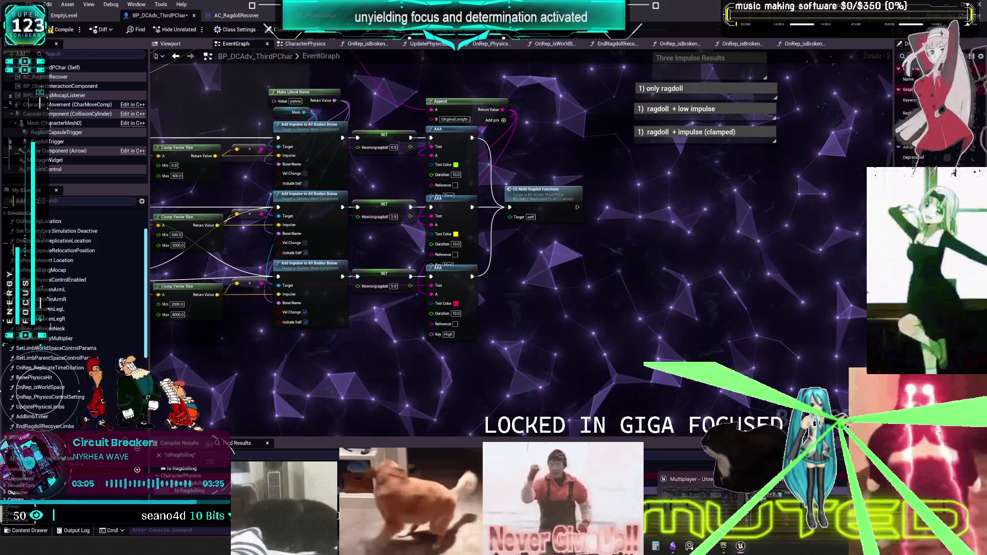
click(672, 546)
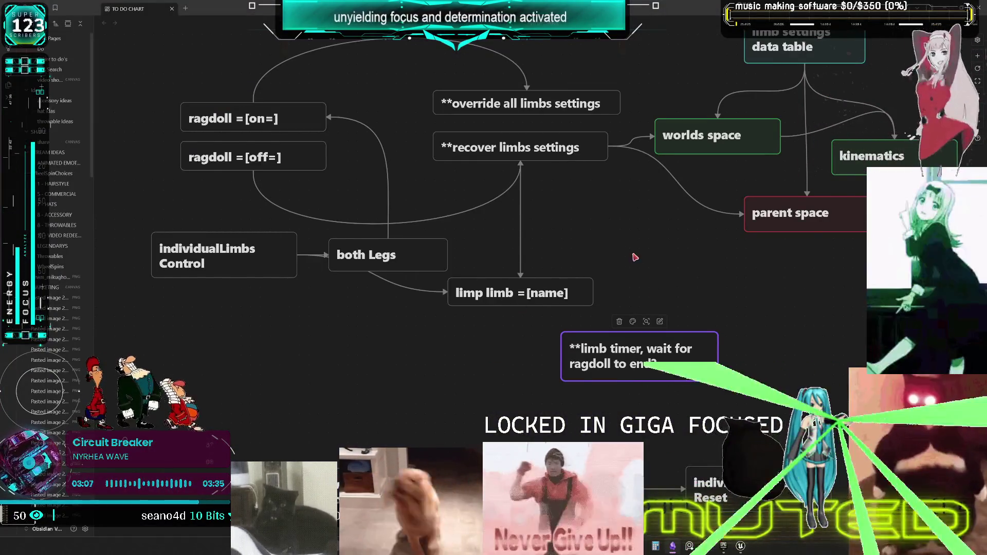
Move the individualLimbs Control and both Legs cards down-left together
scroll(632, 254, up, 1)
mouse_move(417, 217)
mouse_down()
mouse_move(434, 249)
mouse_move(533, 282)
mouse_up()
drag(281, 303, 548, 378)
mouse_move(344, 323)
mouse_down()
mouse_move(297, 389)
mouse_move(317, 422)
mouse_up()
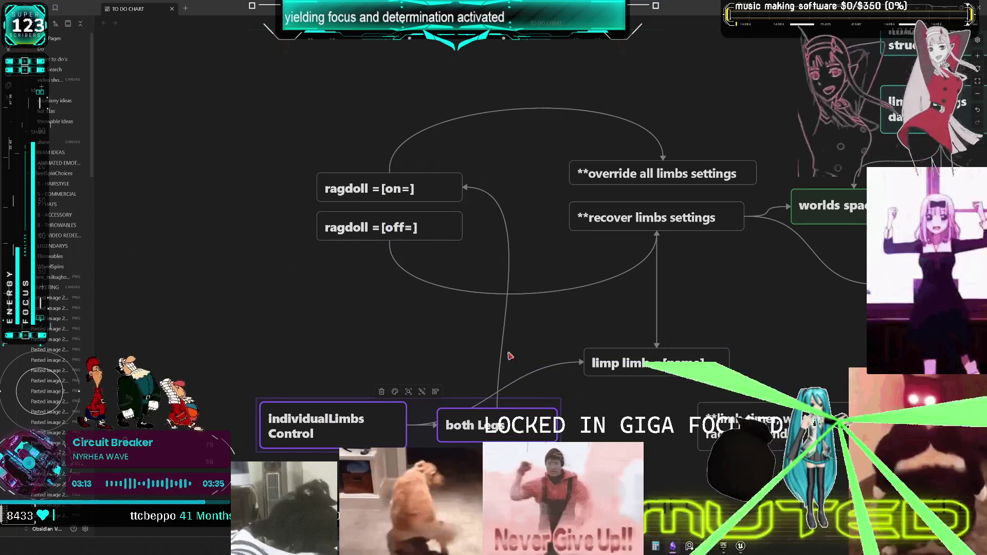
click(695, 315)
Duplicate the both Legs card and rename the copy to 'both Legs recover'
click(461, 414)
key(ctrl+c)
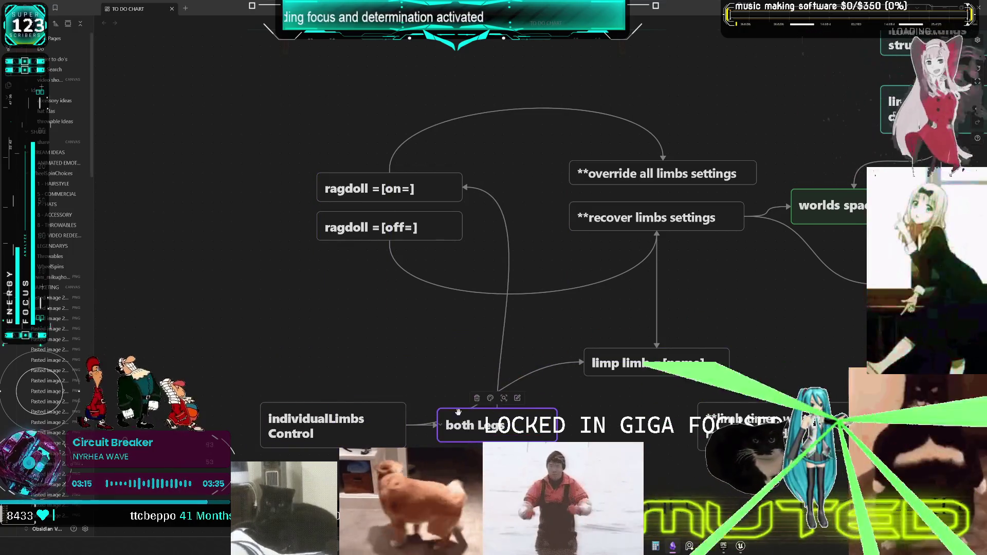
click(442, 311)
key(ctrl+v)
double_click(550, 285)
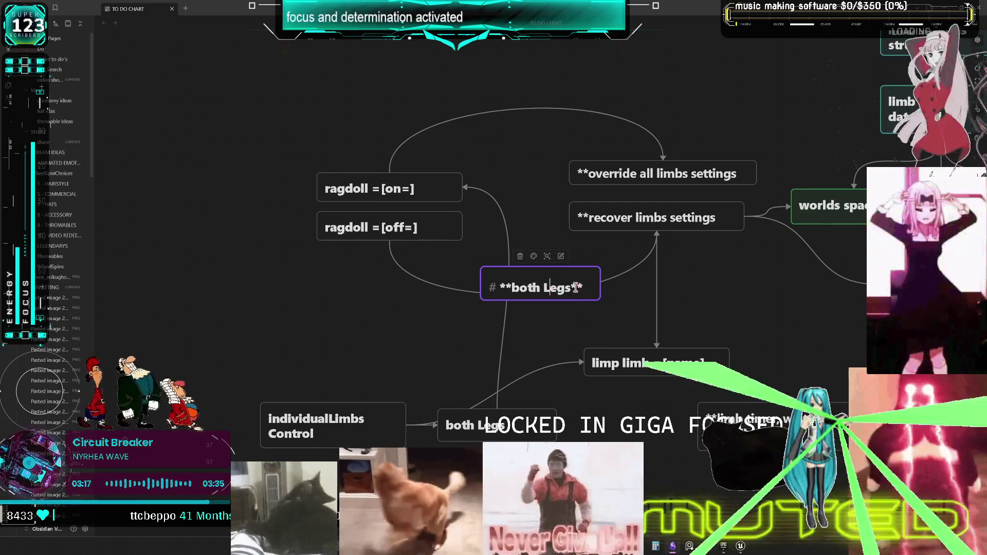
mouse_move(550, 285)
mouse_down()
mouse_move(611, 302)
mouse_move(618, 293)
mouse_move(554, 282)
mouse_move(574, 255)
mouse_up()
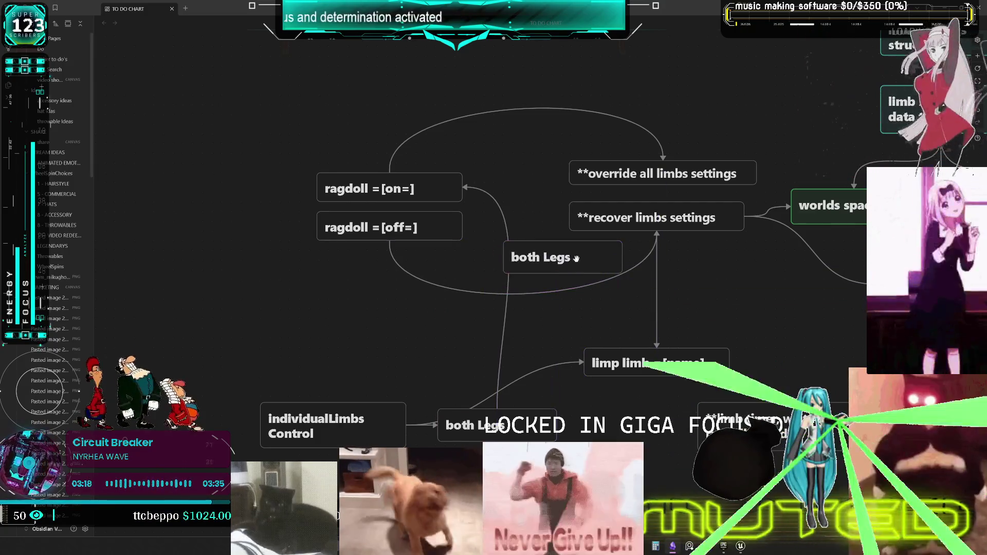
double_click(576, 260)
text(recover**)
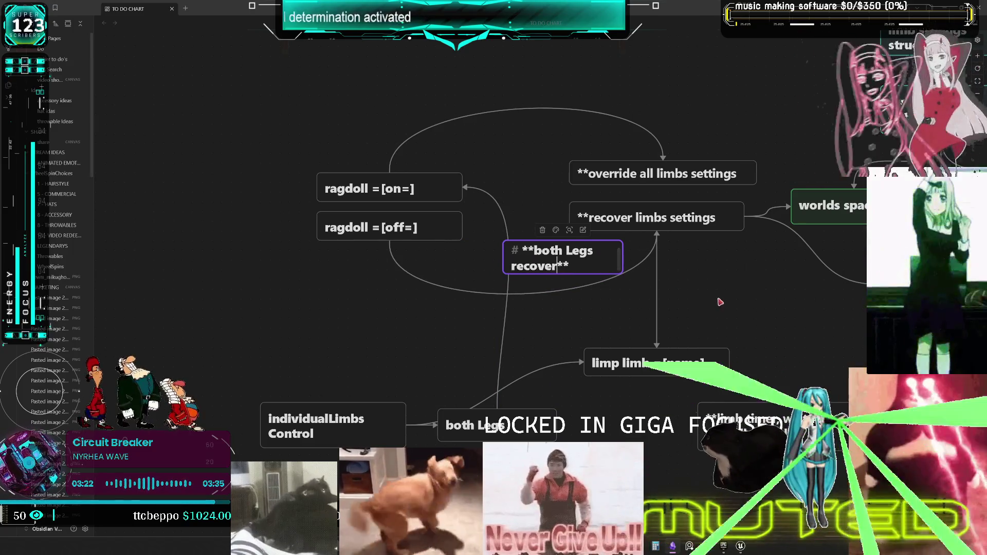
key(Escape)
Link ragdoll =[off=] to both Legs recover, widen the card, and delete the stray edge
mouse_move(554, 263)
mouse_down()
mouse_move(550, 272)
mouse_move(524, 273)
mouse_up()
drag(390, 242, 476, 270)
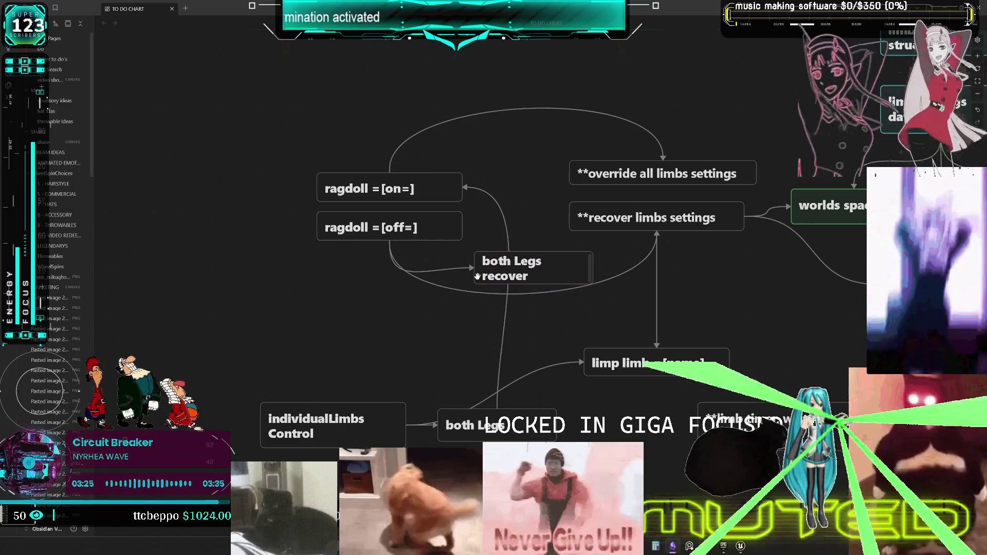
mouse_move(593, 270)
mouse_down()
mouse_move(640, 265)
mouse_move(589, 263)
mouse_move(572, 273)
mouse_move(656, 238)
mouse_up()
drag(584, 319, 584, 319)
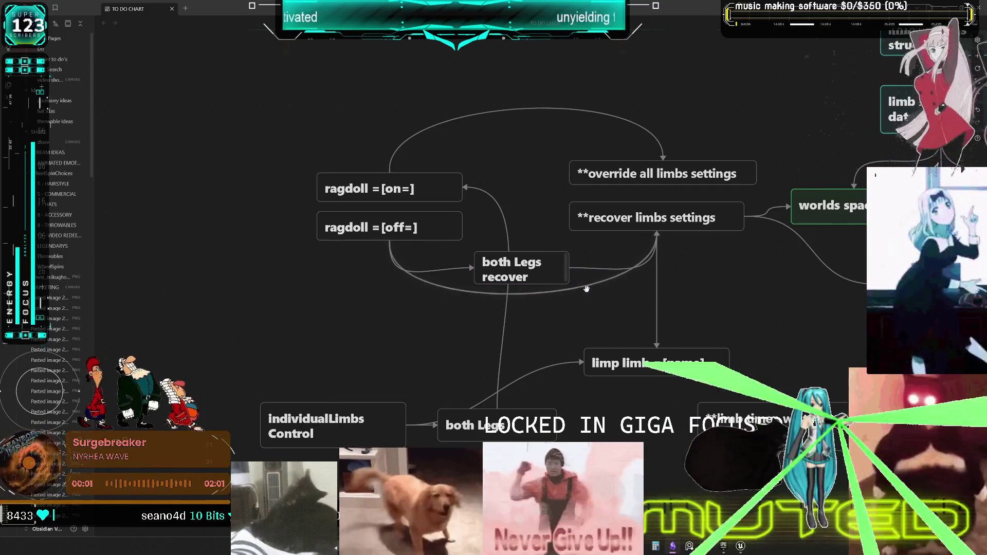
key(Delete)
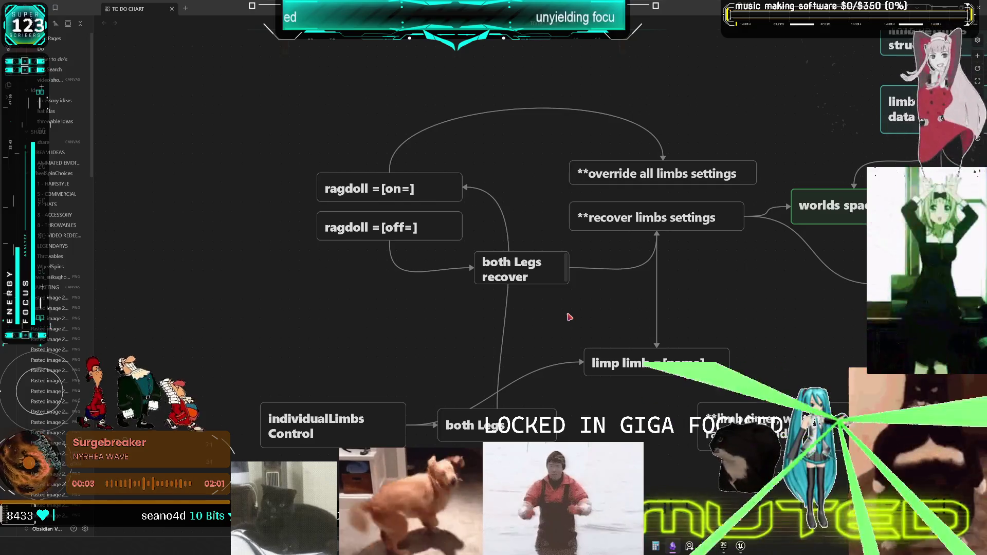
drag(513, 268, 527, 283)
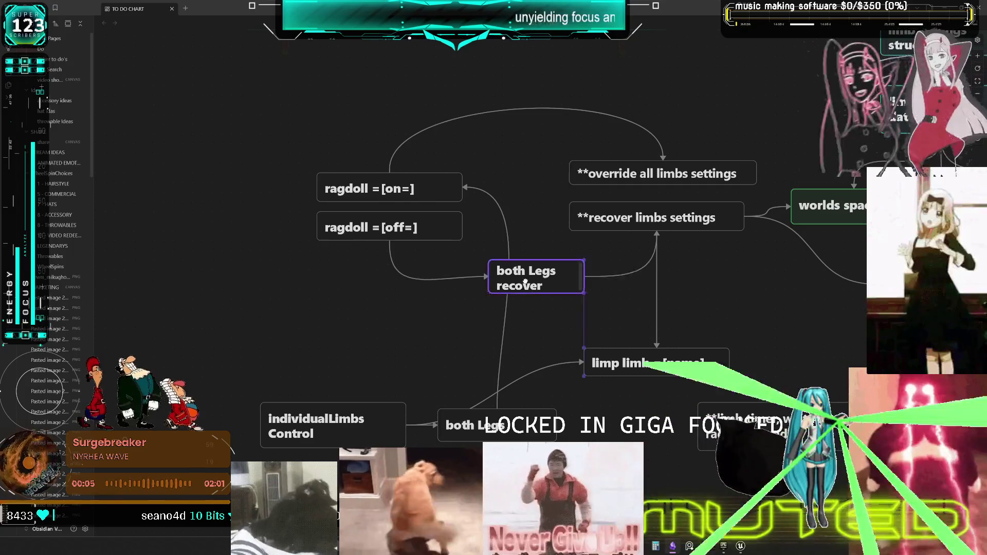
Reconnect individualLimbs Control to both Legs and both Legs to ragdoll =[on=]
mouse_move(463, 425)
mouse_down()
mouse_move(502, 426)
mouse_move(436, 386)
mouse_move(348, 356)
mouse_move(361, 344)
mouse_up()
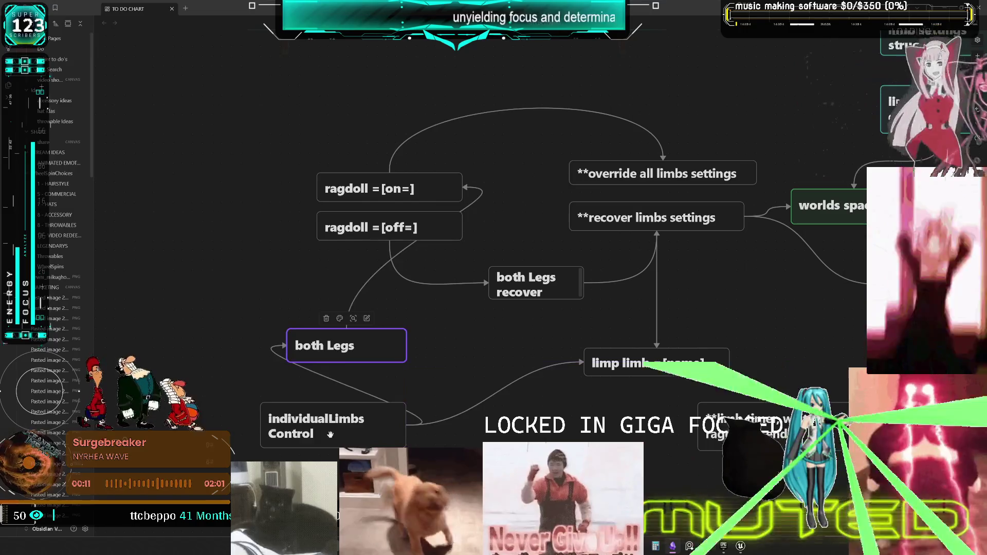
mouse_move(330, 434)
mouse_down()
mouse_move(369, 434)
mouse_move(343, 436)
mouse_move(347, 409)
mouse_up()
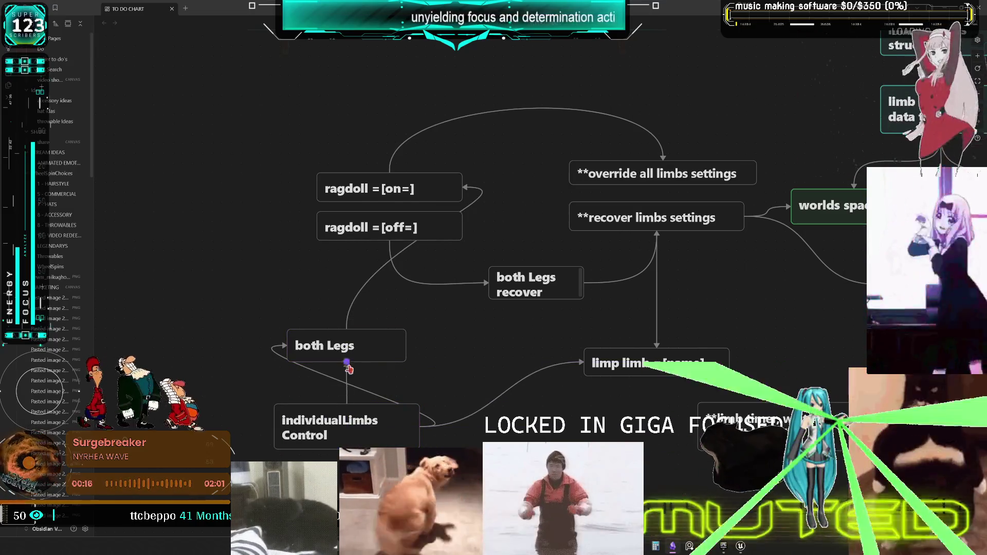
mouse_move(348, 368)
mouse_down()
mouse_move(360, 373)
mouse_move(347, 363)
mouse_up()
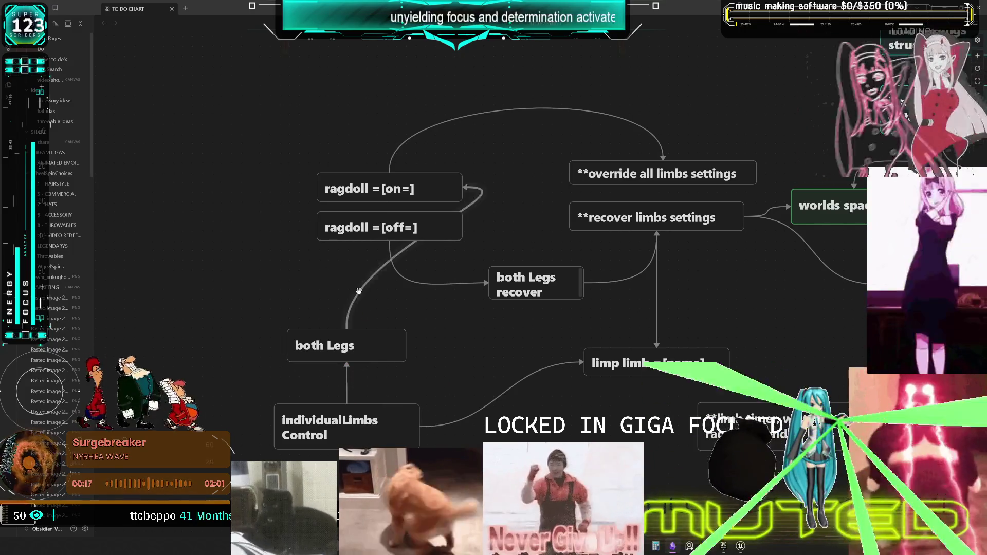
drag(359, 291, 341, 285)
mouse_move(347, 330)
mouse_down()
mouse_move(267, 246)
mouse_move(315, 188)
mouse_up()
click(329, 419)
Move both Legs and individualLimbs Control up-left and align the limp limb and limb timer cards
shift+click(330, 334)
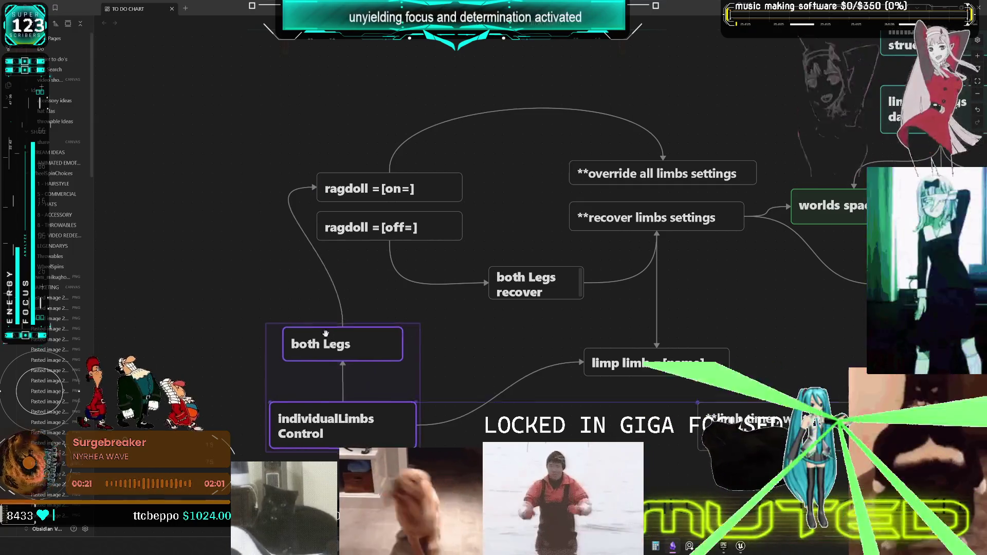
drag(326, 334, 268, 292)
click(388, 335)
mouse_move(644, 374)
mouse_down()
mouse_move(628, 383)
mouse_move(628, 398)
mouse_up()
drag(791, 438, 687, 452)
drag(619, 388, 633, 381)
key(Escape)
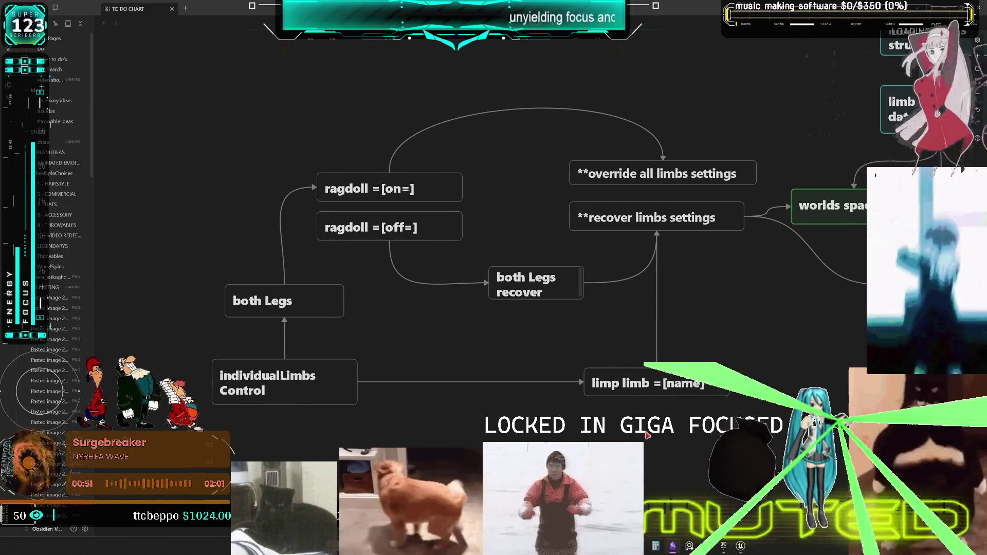
key(ctrl+z)
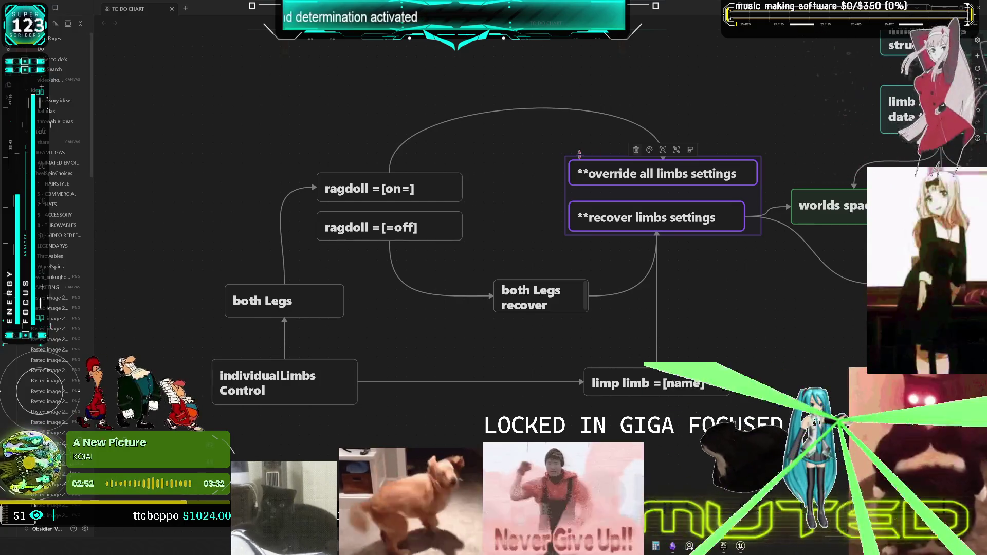
Move the ragdoll on/off, both Legs and individualLimbs Control cards right, aligning both Legs recover
drag(708, 398, 595, 272)
scroll(595, 273, up, 5)
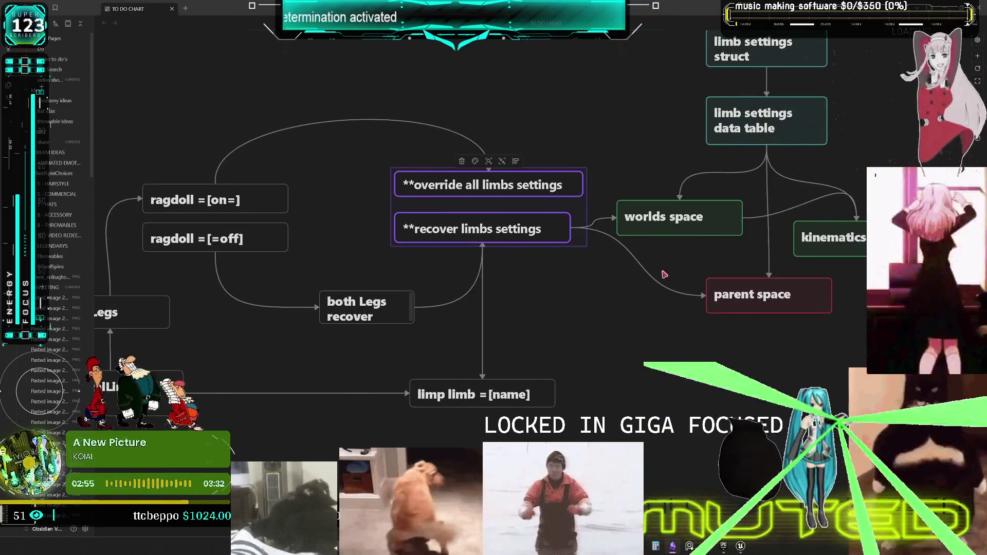
scroll(664, 273, left, 6)
scroll(826, 249, left, 2)
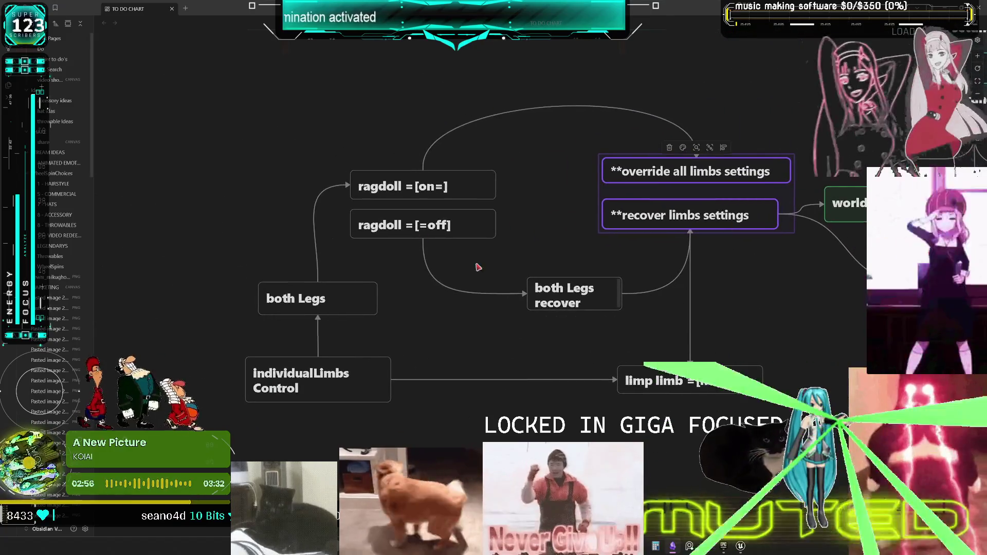
drag(483, 412, 270, 105)
drag(431, 222, 490, 213)
mouse_move(568, 298)
mouse_down()
mouse_move(597, 291)
mouse_move(585, 294)
mouse_up()
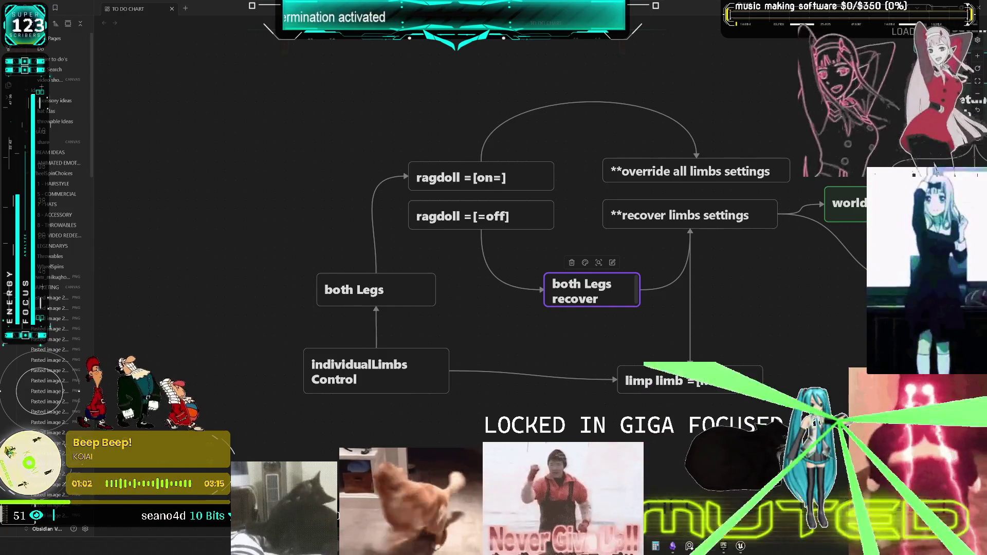
Look over the limp limb = [name] and limb settings cards, then return to Unreal Editor
scroll(610, 374, up, 3)
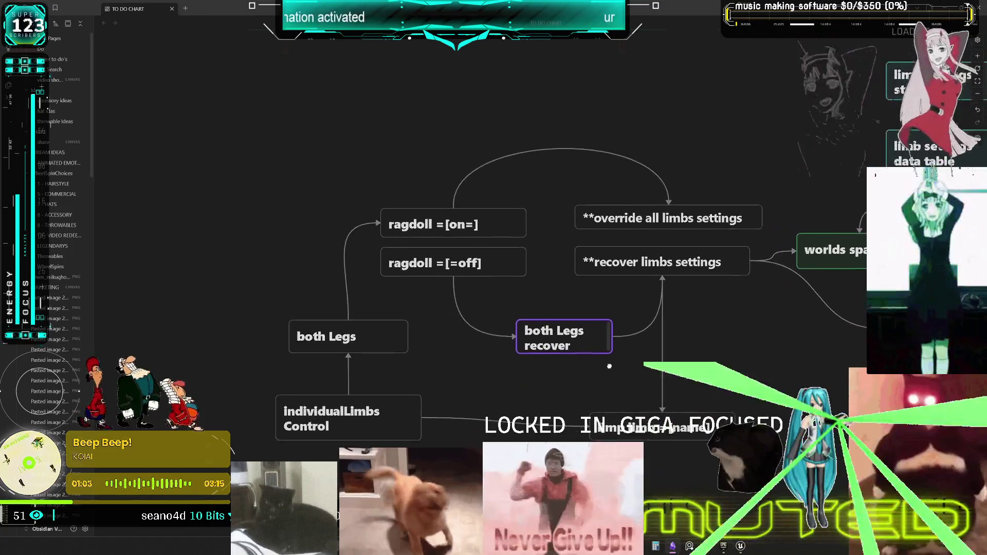
mouse_move(609, 374)
mouse_down()
mouse_move(567, 391)
mouse_move(585, 405)
mouse_move(558, 404)
mouse_move(580, 415)
mouse_move(583, 368)
mouse_move(575, 376)
mouse_up()
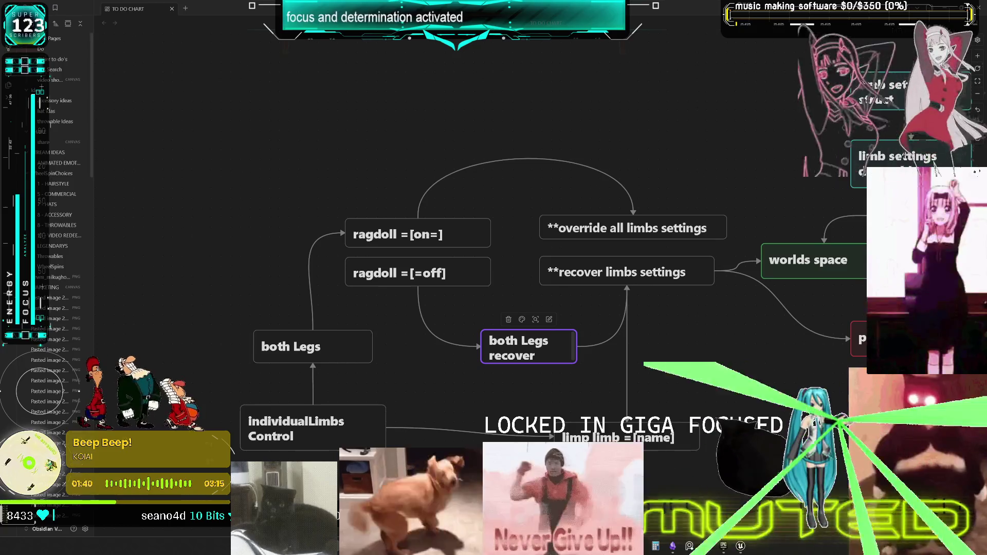
click(610, 432)
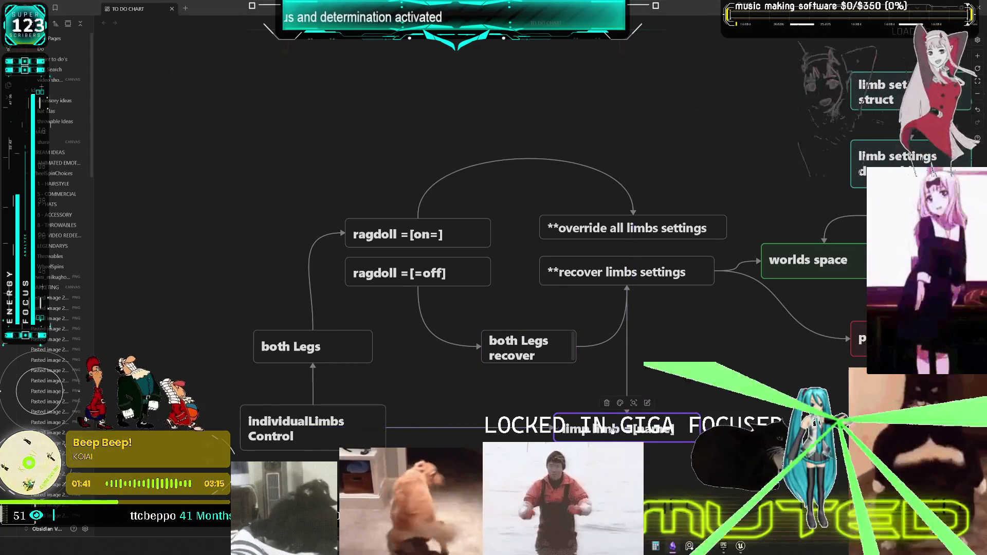
click(727, 366)
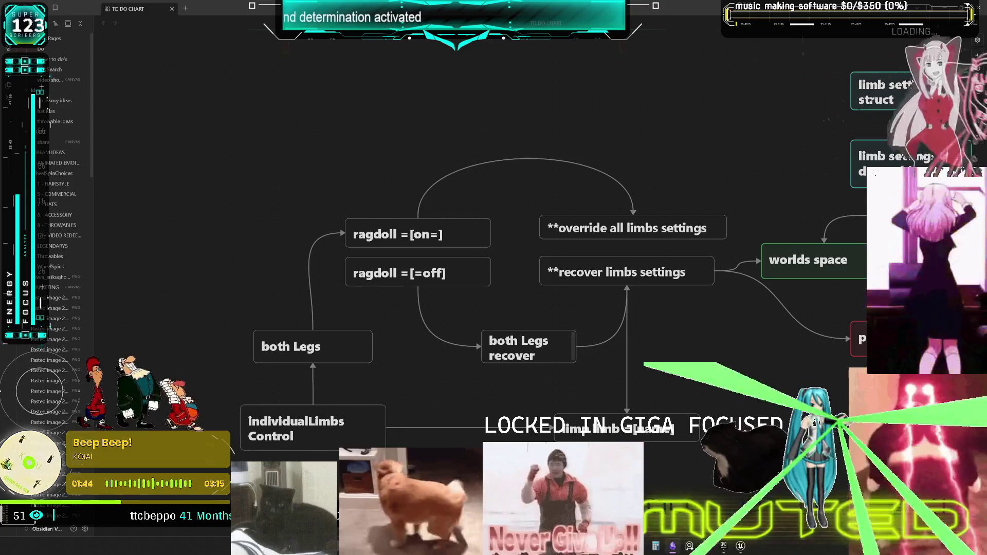
mouse_move(688, 353)
mouse_down()
mouse_move(578, 337)
mouse_move(600, 260)
mouse_move(605, 139)
mouse_move(580, 412)
mouse_move(590, 475)
mouse_up()
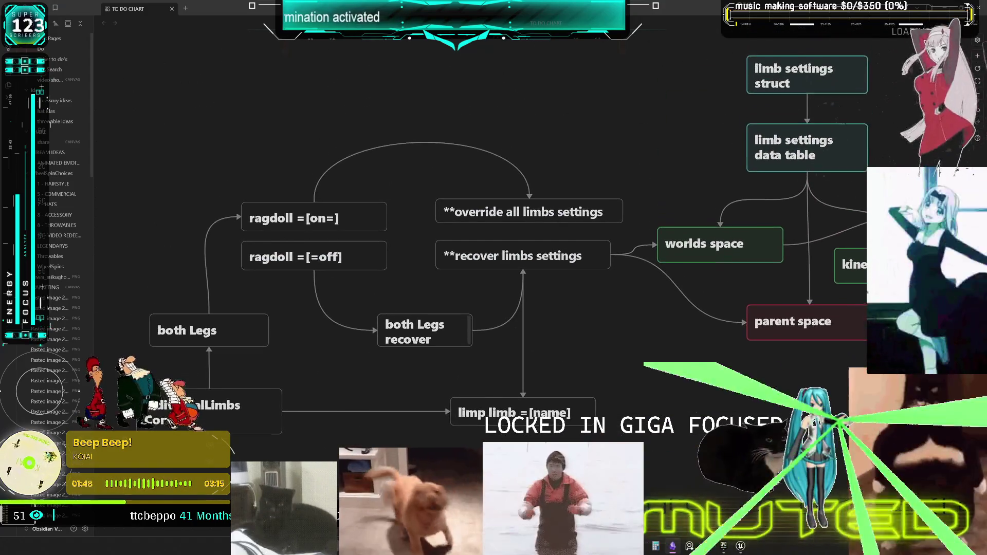
click(741, 548)
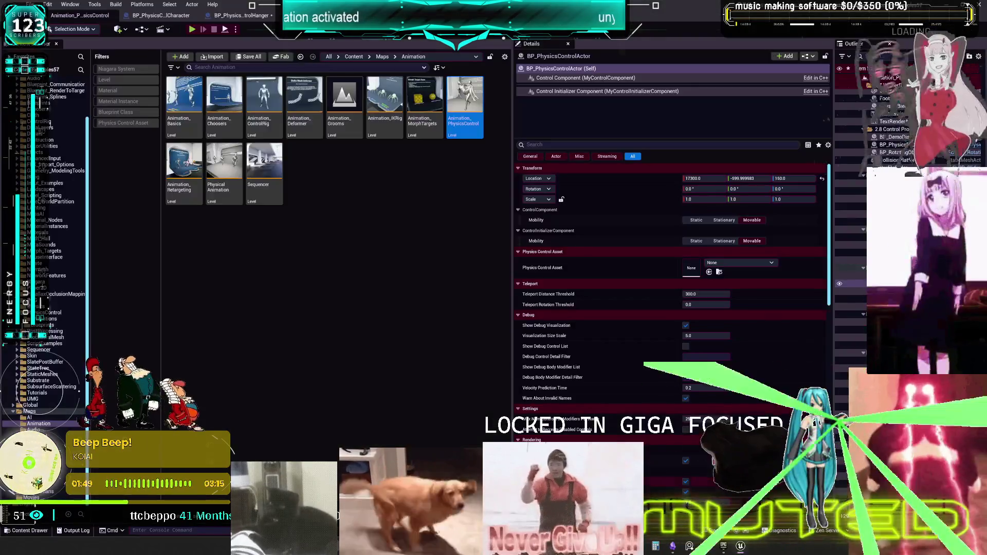
In BP_DCAdv_ThirdPChar, jump to CE_Multi_RagdollFunctions and locate the CE Multi End Ragdoll nodes
click(691, 507)
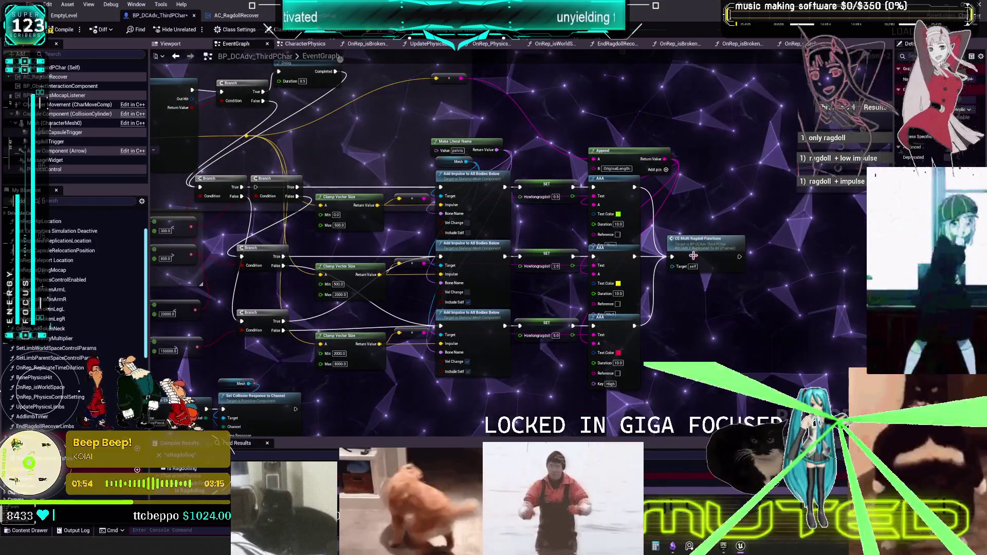
double_click(700, 252)
right_click(694, 260)
drag(565, 234, 318, 227)
drag(504, 265, 578, 188)
Follow CE_Multi_EndRagdoll into AC_RagdollRecover's RagdollEnd nodes graph, then switch to Spotify
double_click(578, 189)
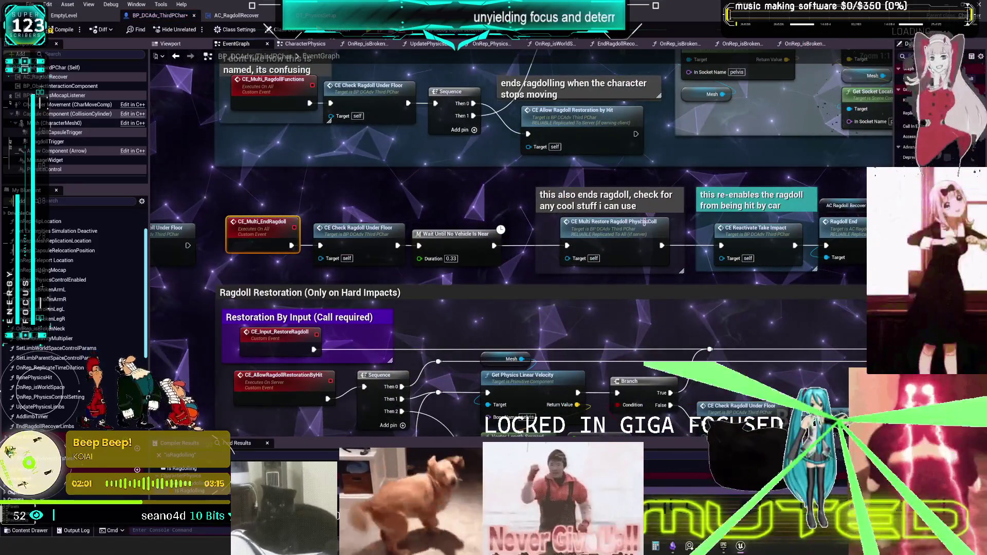
drag(865, 229, 681, 231)
double_click(681, 231)
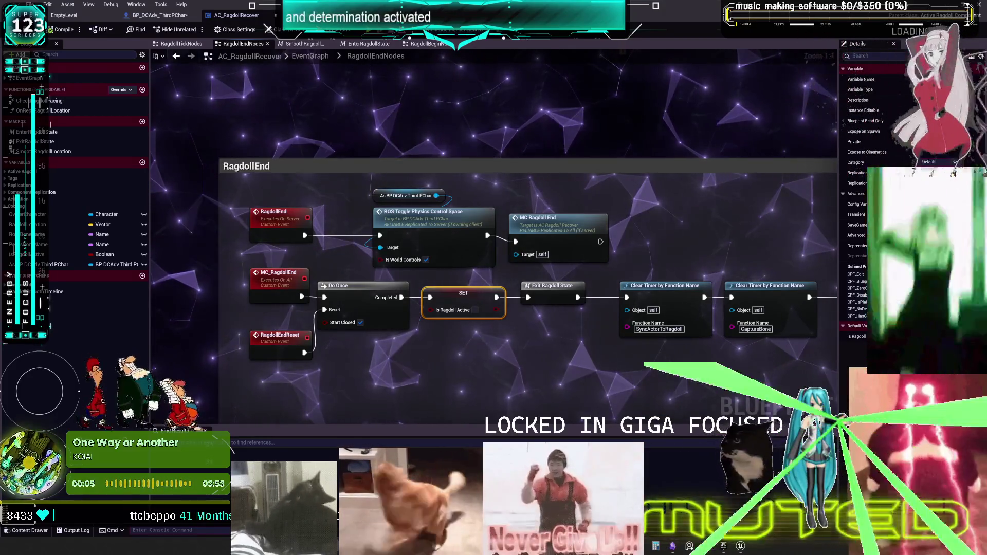
key(alt+Tab)
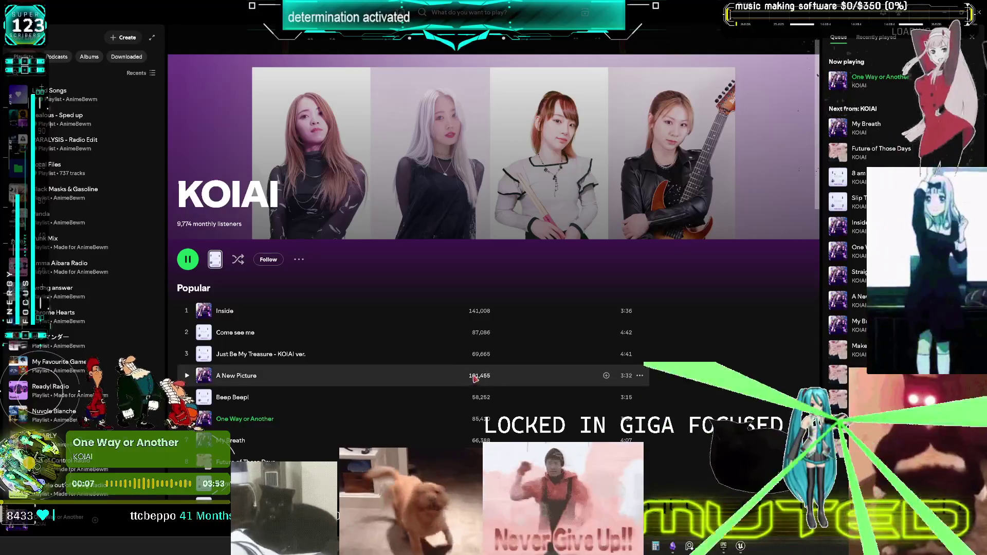
In KOIAI's Singles and EPs, play the Come see me EP, then Just Be My Treasure
scroll(331, 336, down, 4)
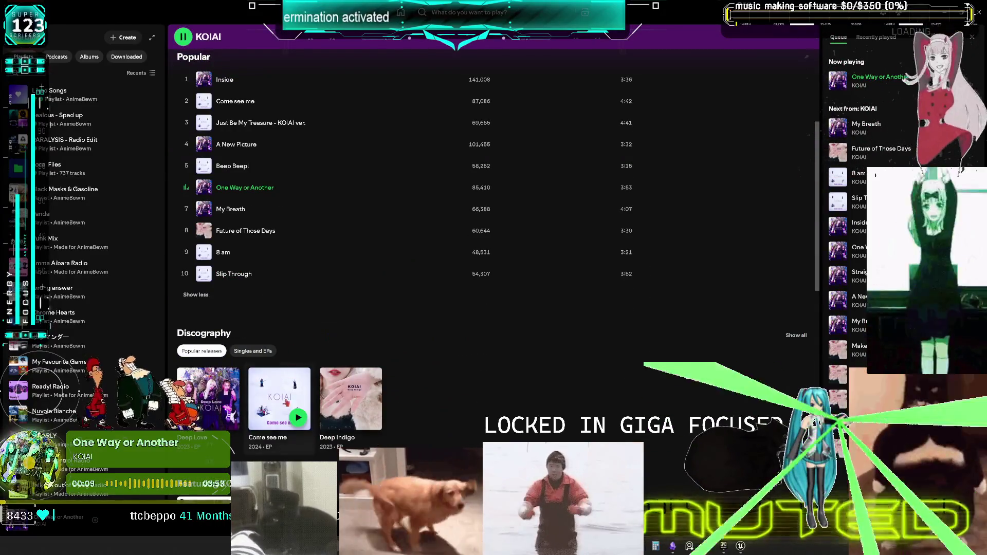
scroll(267, 340, down, 3)
scroll(268, 339, down, 6)
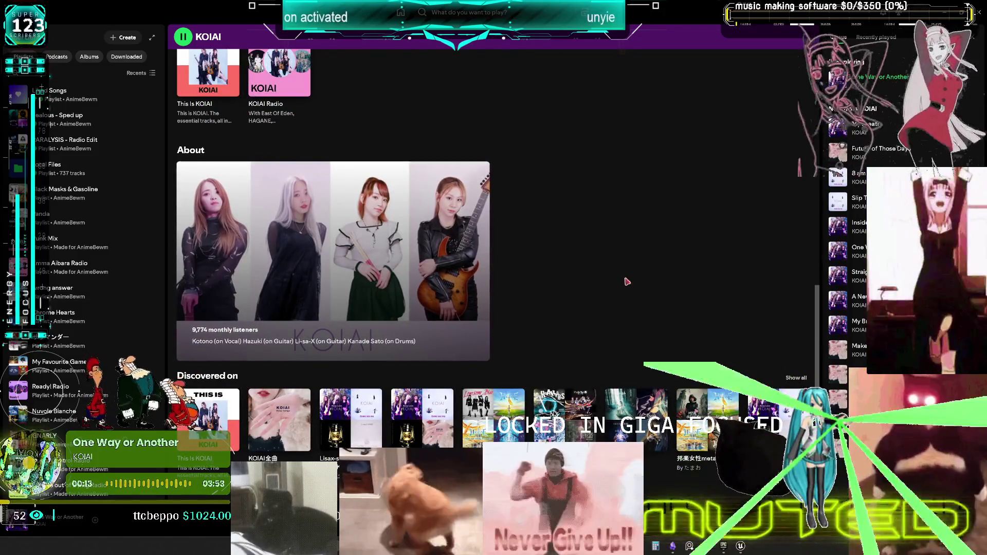
scroll(566, 249, up, 8)
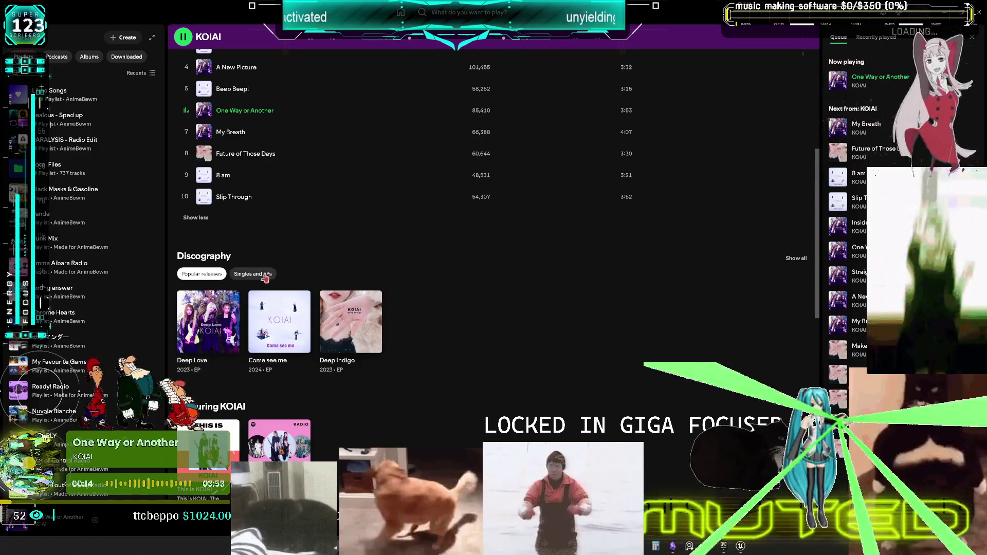
click(253, 273)
click(209, 325)
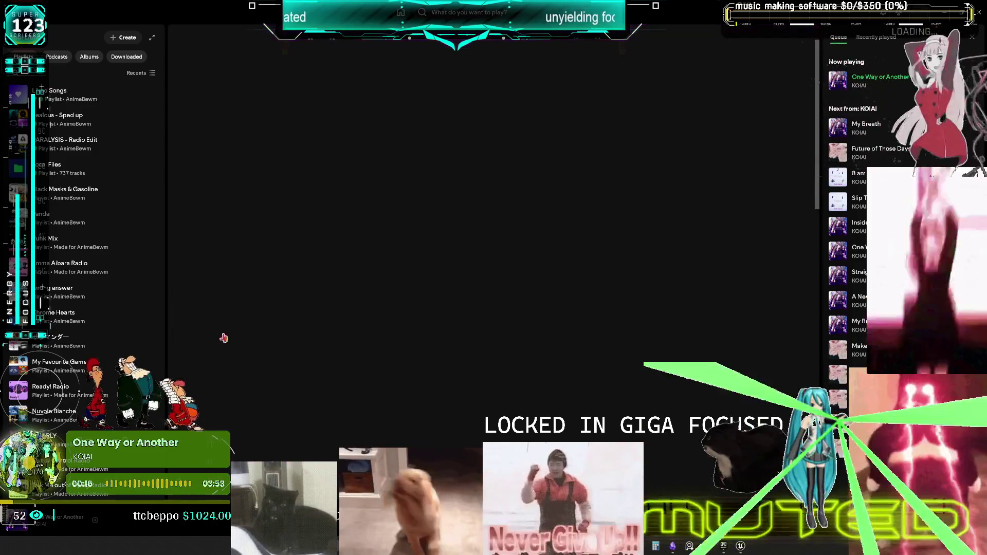
click(187, 174)
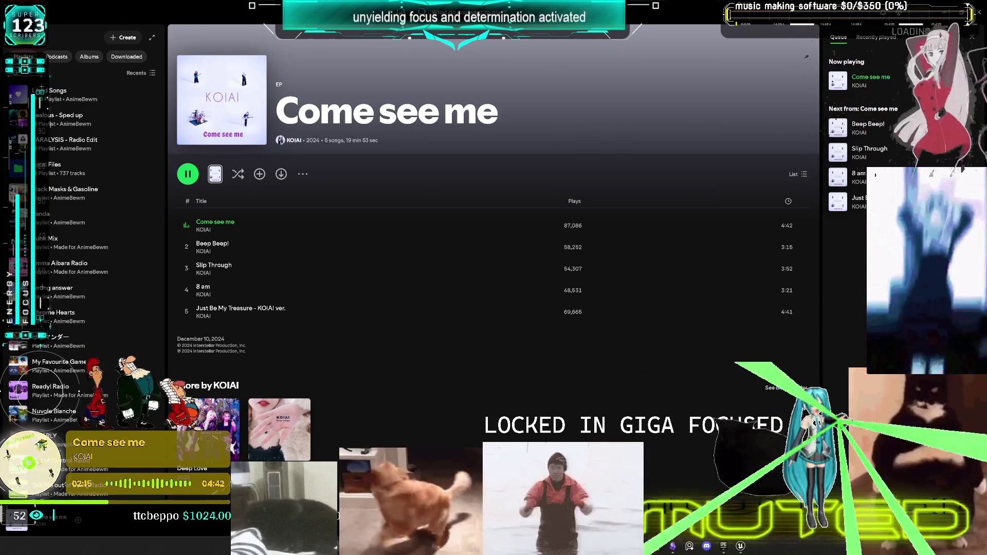
click(187, 312)
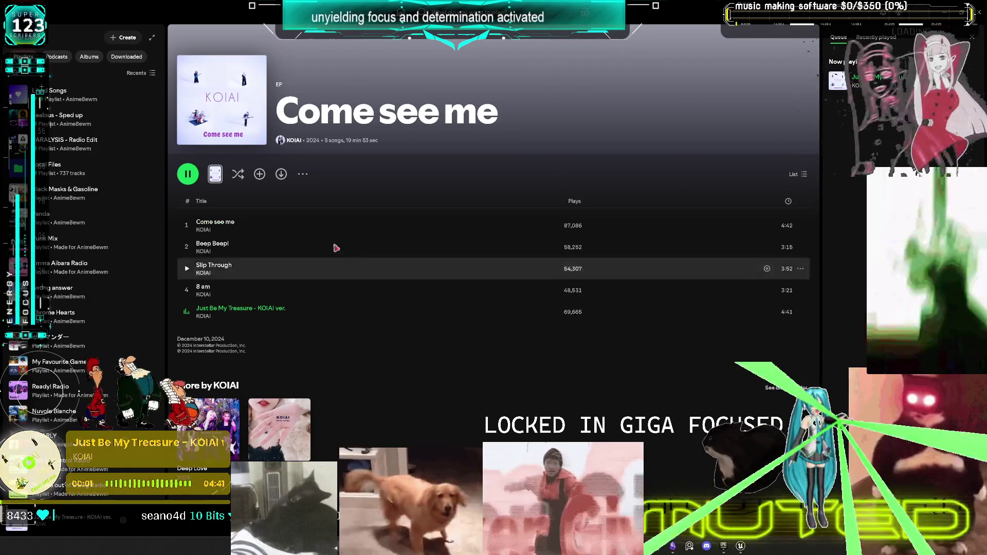
Back on KOIAI's page, play Inside and start its Inside Radio playlist
click(204, 230)
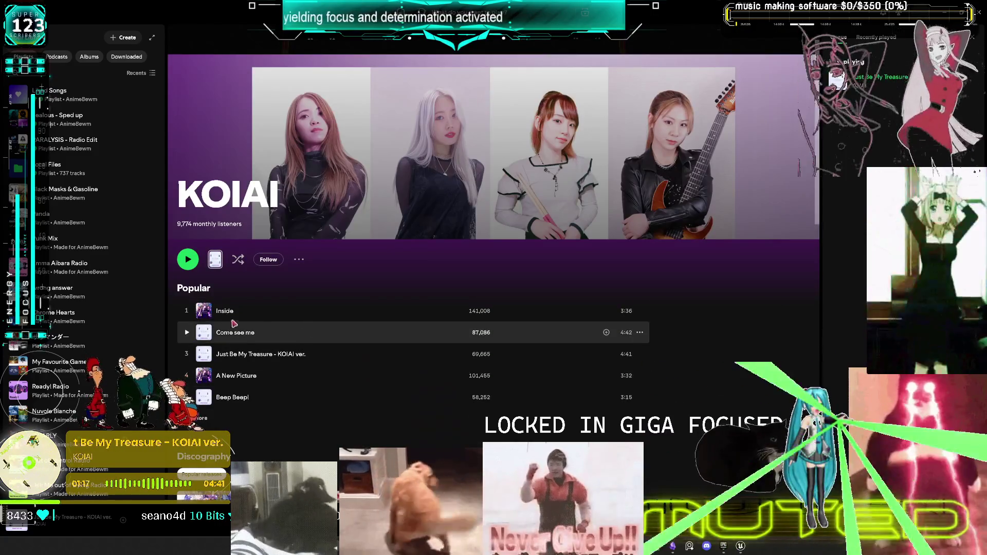
click(187, 312)
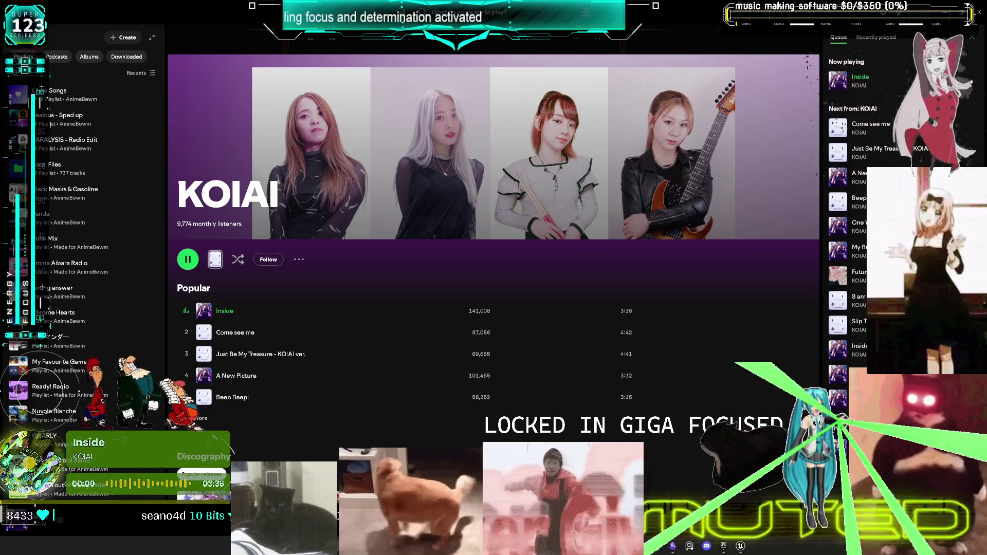
right_click(245, 309)
click(308, 409)
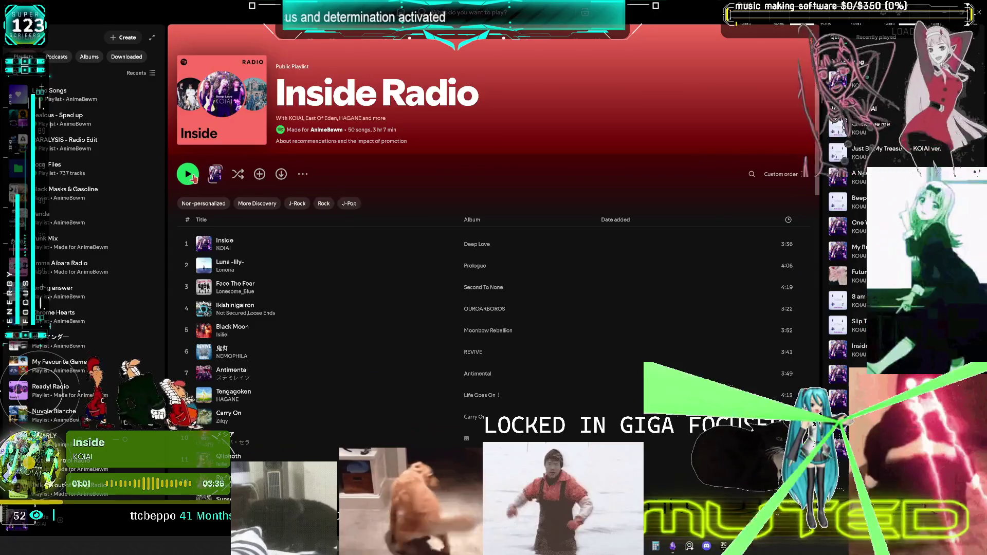
click(191, 176)
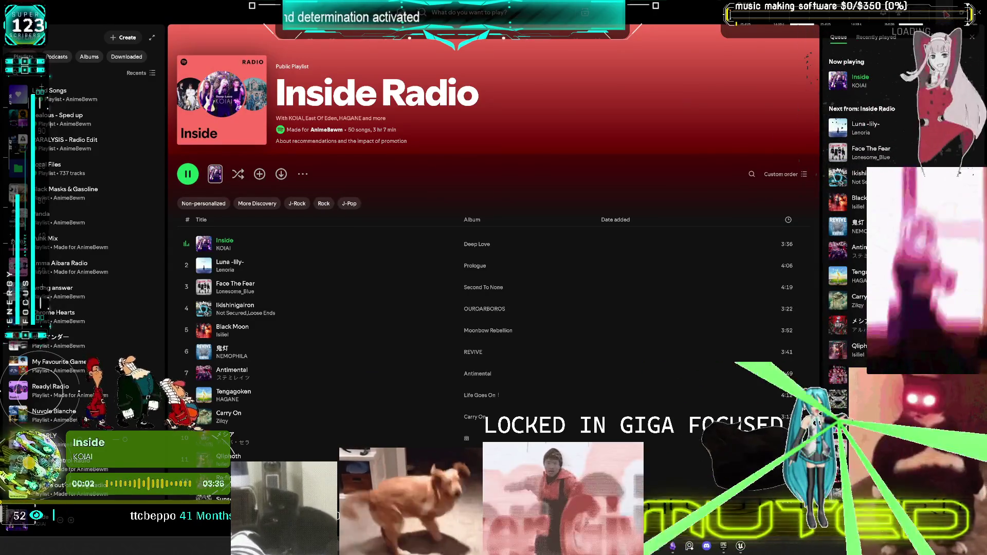
key(alt+Tab)
key(alt+Tab)
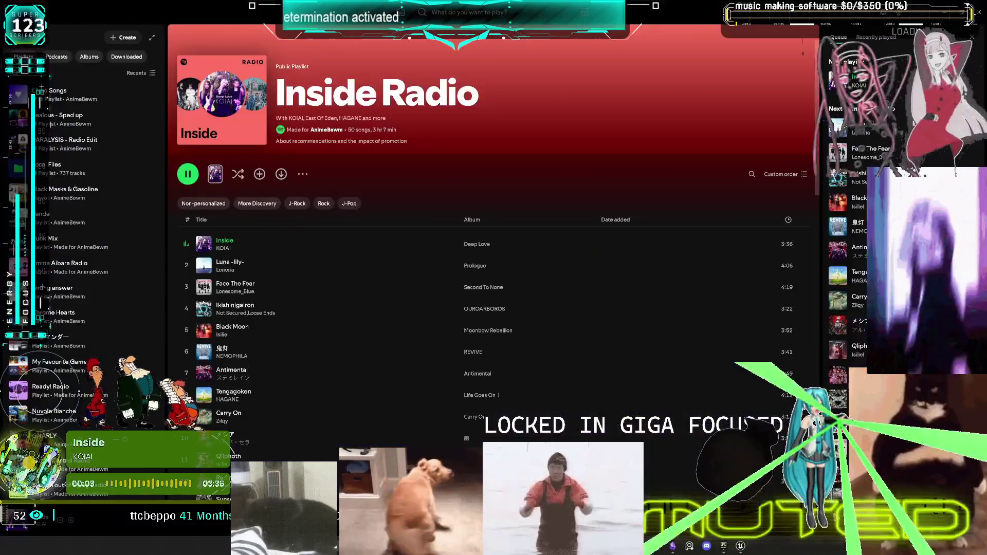
key(alt+Tab)
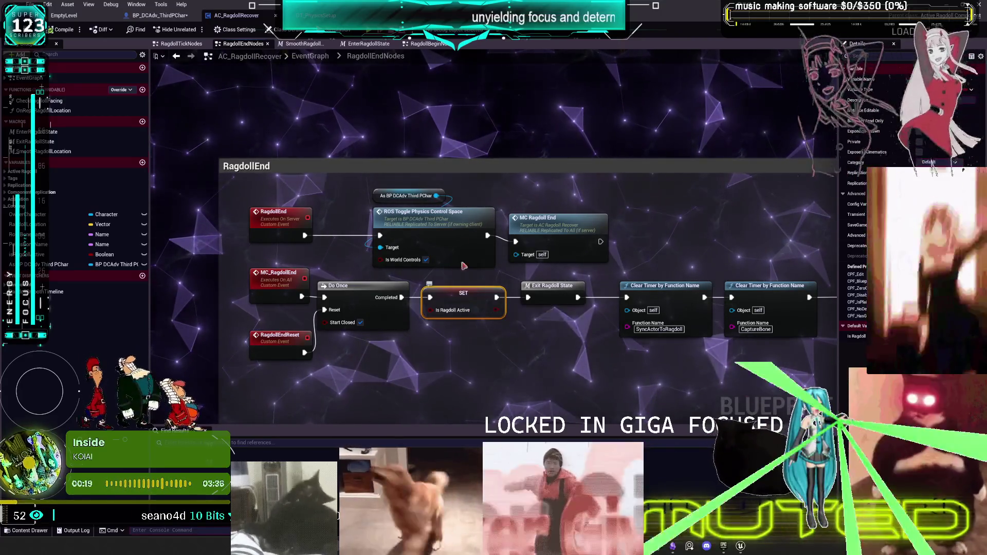
Survey the RagdollEnd nodes, then open the ROS TogglePhysicsControlSpace event that sets Is World Space
click(439, 223)
mouse_move(623, 191)
mouse_down()
mouse_move(411, 195)
mouse_move(437, 210)
mouse_move(726, 204)
mouse_move(192, 122)
mouse_up()
drag(650, 324, 649, 309)
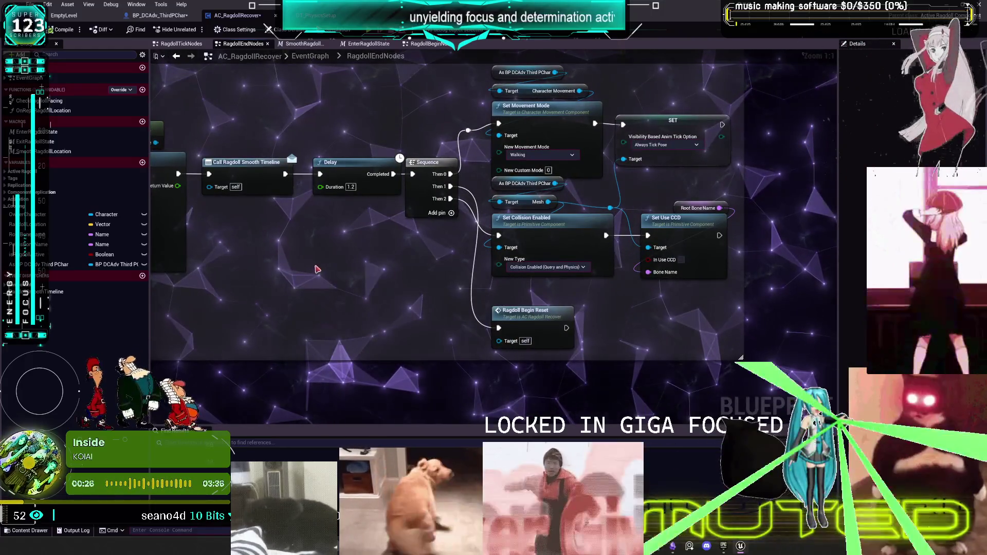
drag(304, 278, 552, 292)
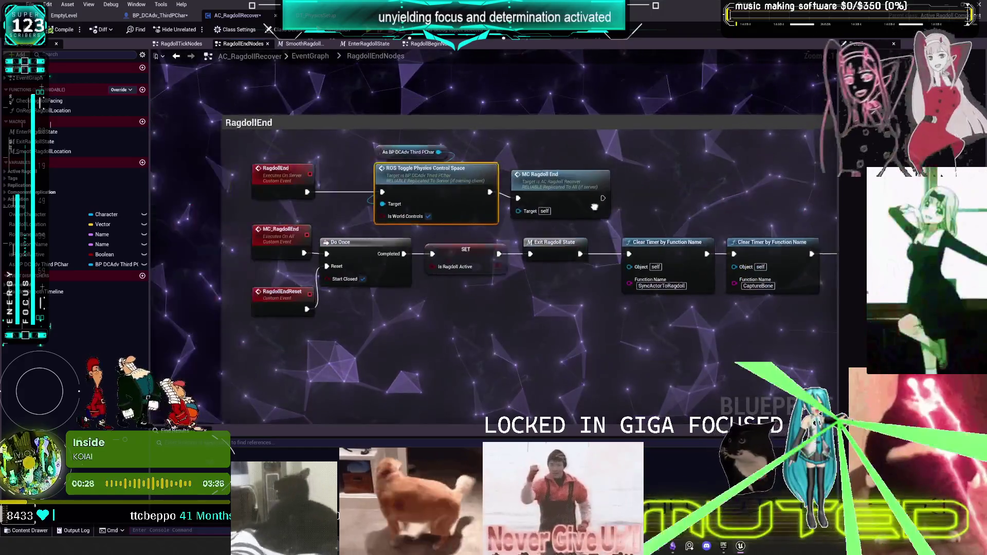
drag(454, 199, 472, 199)
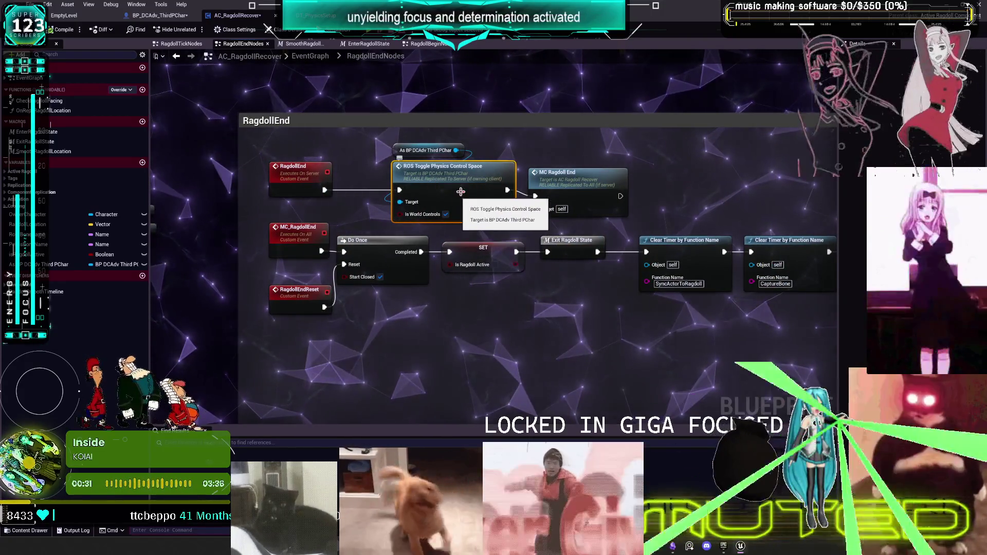
double_click(461, 190)
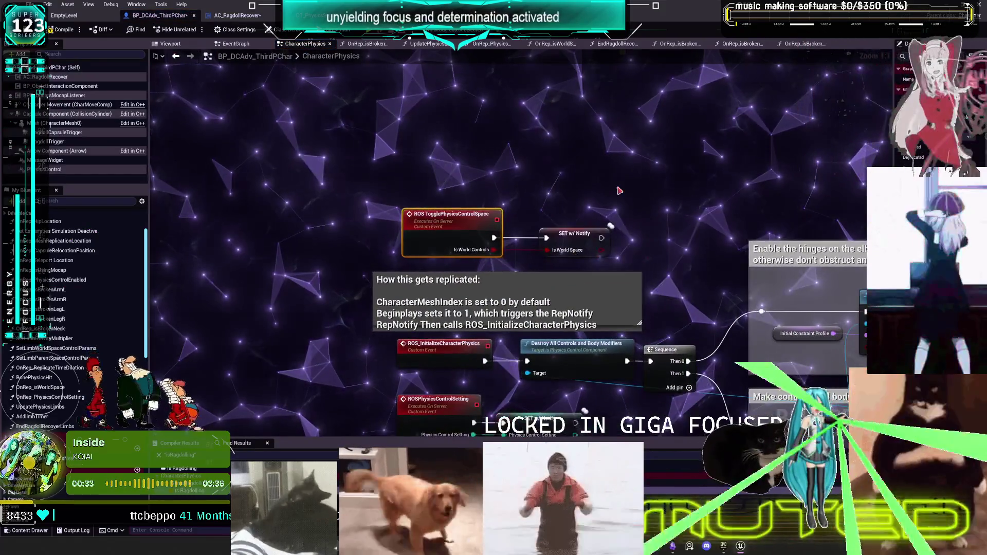
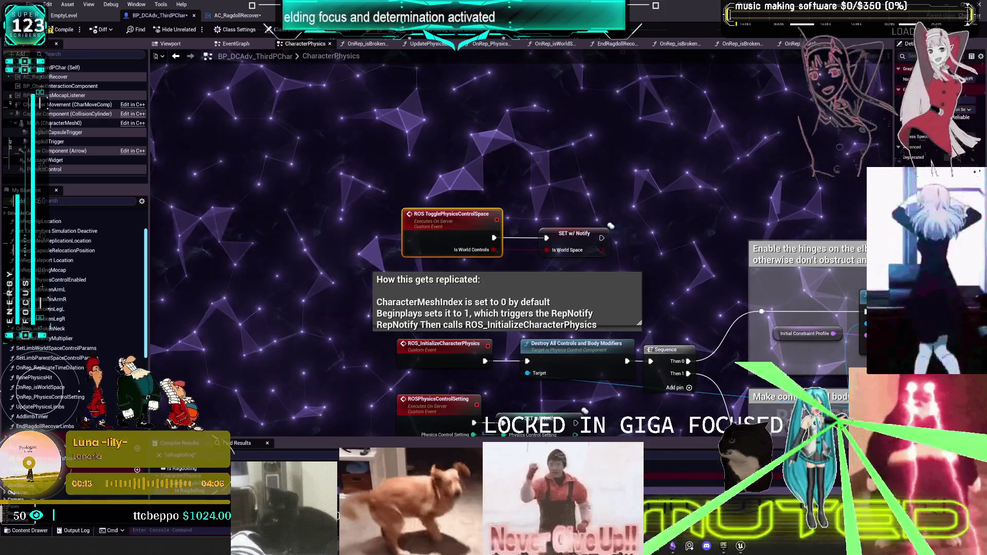
Browse the Inside Radio playlist in Spotify, then return to the Unreal Blueprint editor
scroll(611, 226, up, 1)
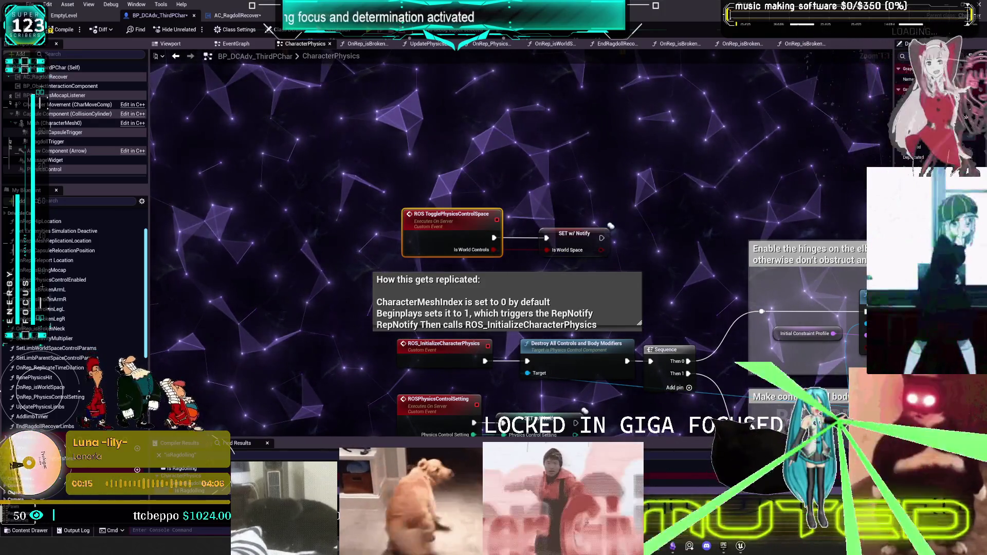
key(alt+Tab)
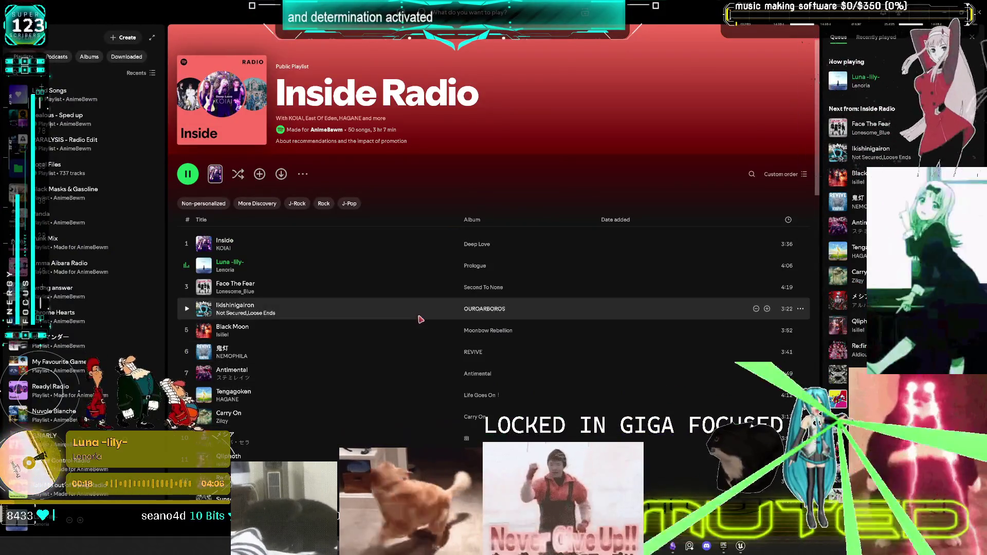
scroll(399, 371, down, 10)
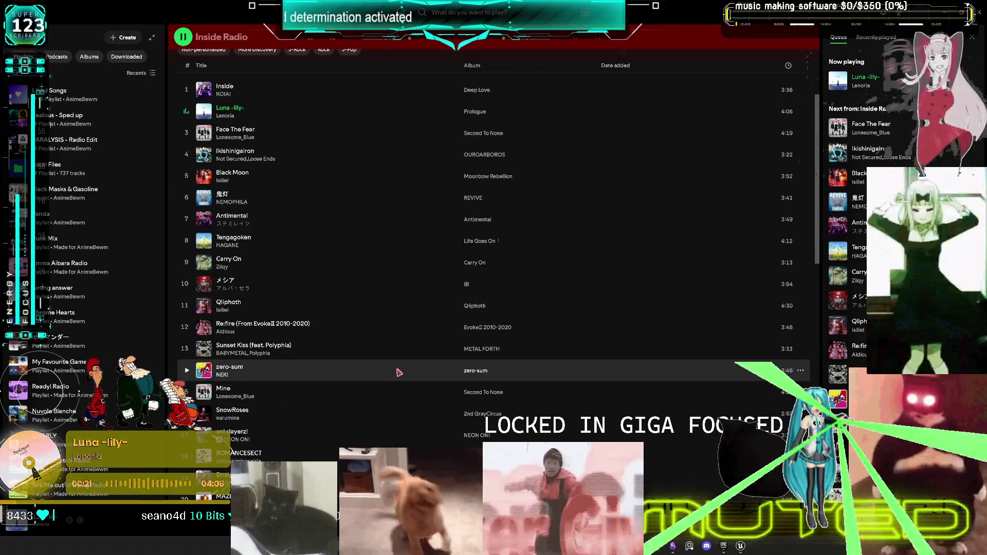
scroll(399, 373, down, 10)
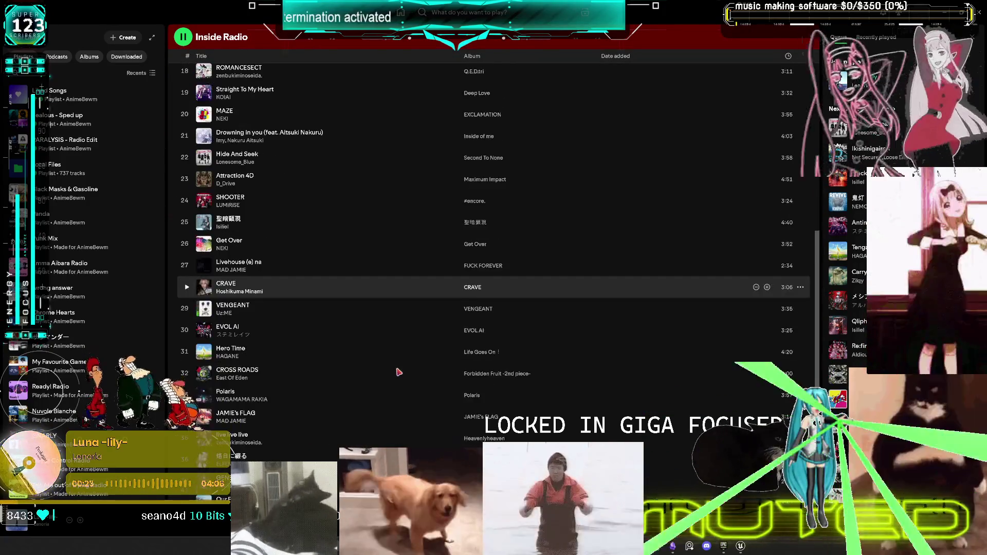
scroll(639, 352, up, 15)
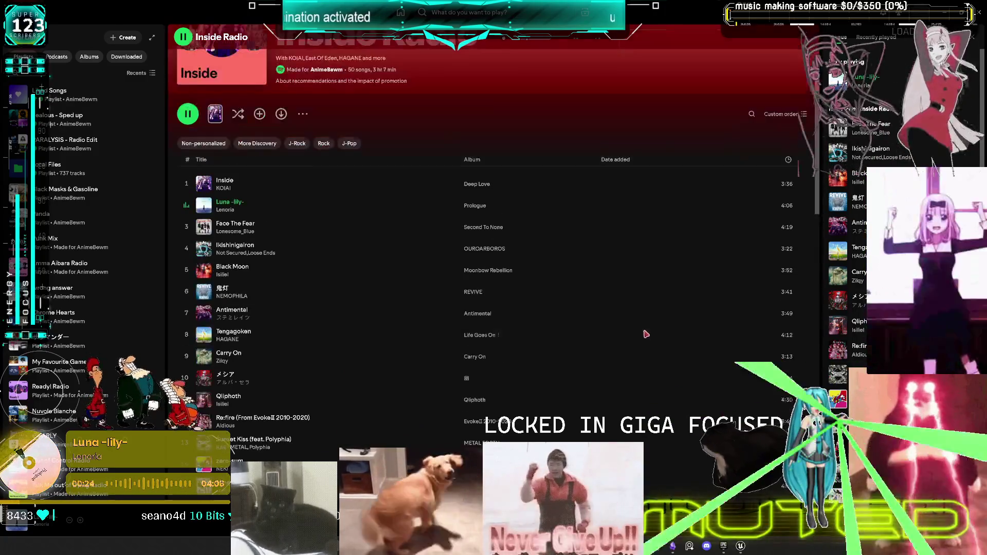
scroll(652, 335, down, 8)
scroll(652, 334, up, 2)
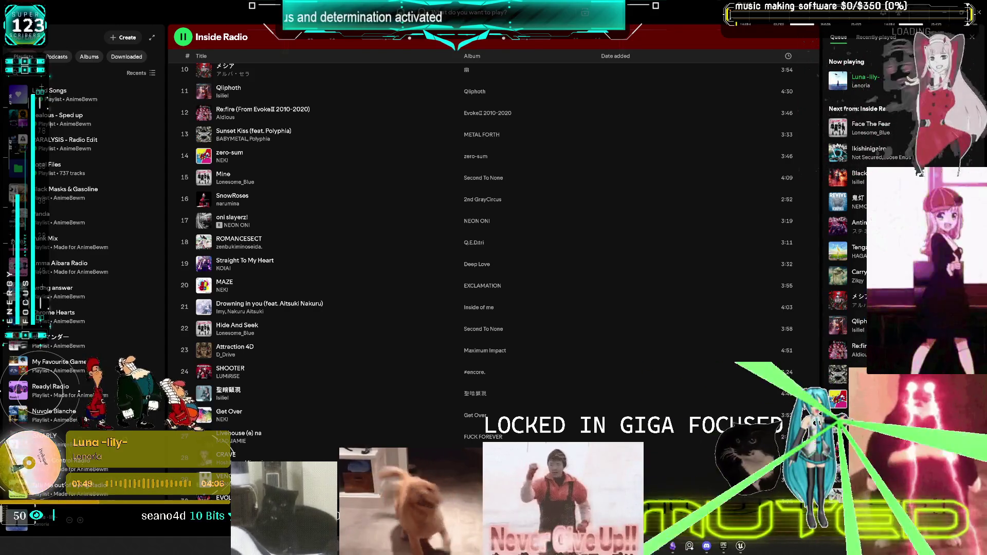
scroll(569, 297, up, 7)
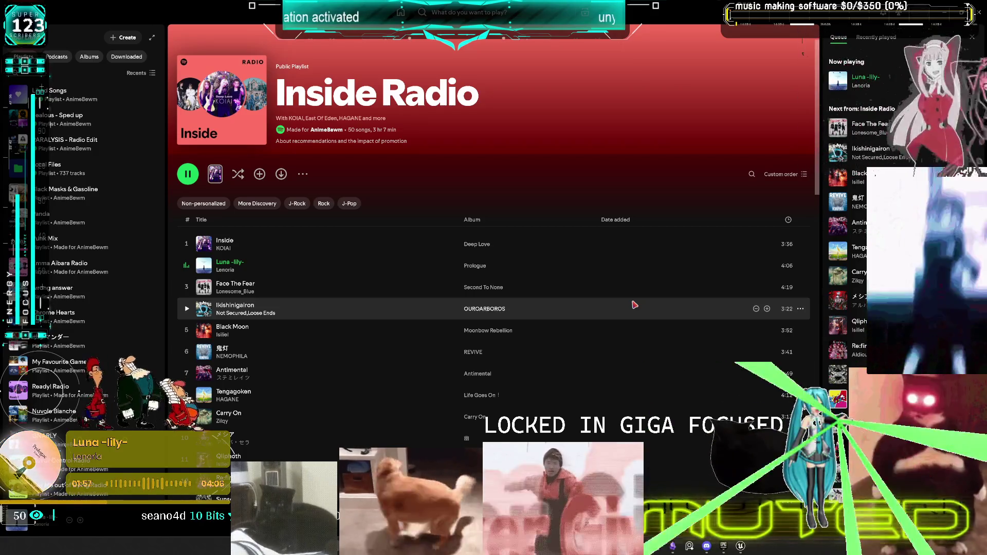
key(alt+Tab)
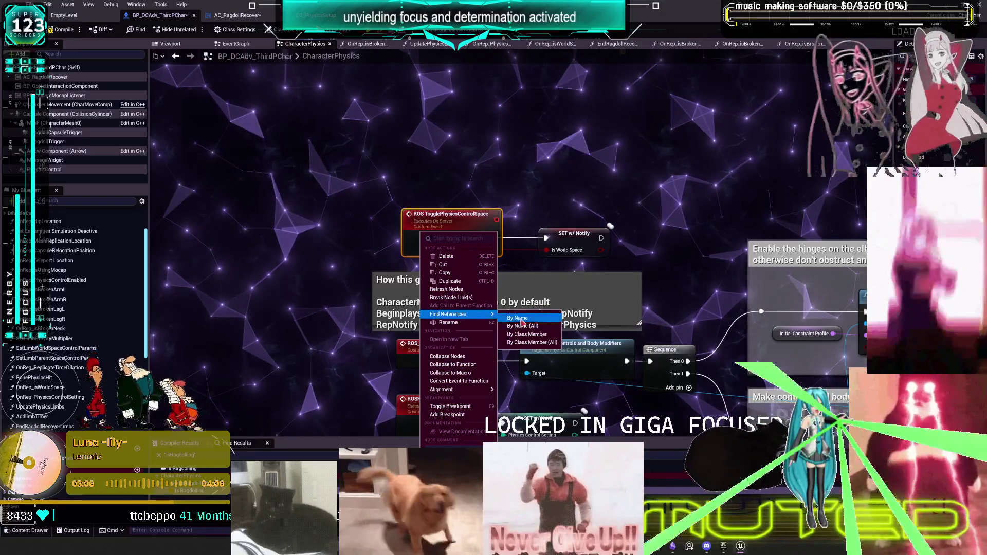
List references to ROS TogglePhysicsControlSpace by name and inspect the event with its SET node
click(520, 319)
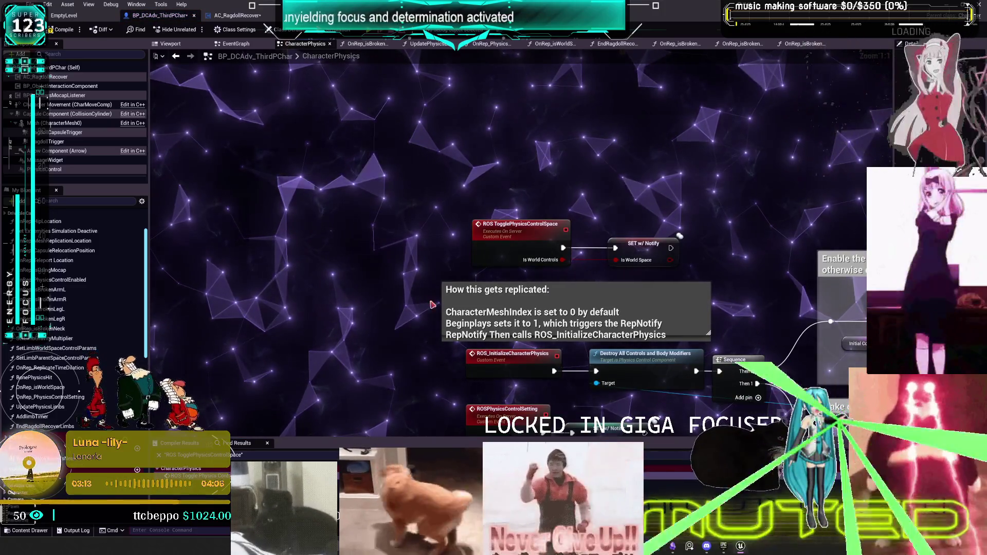
drag(432, 304, 618, 206)
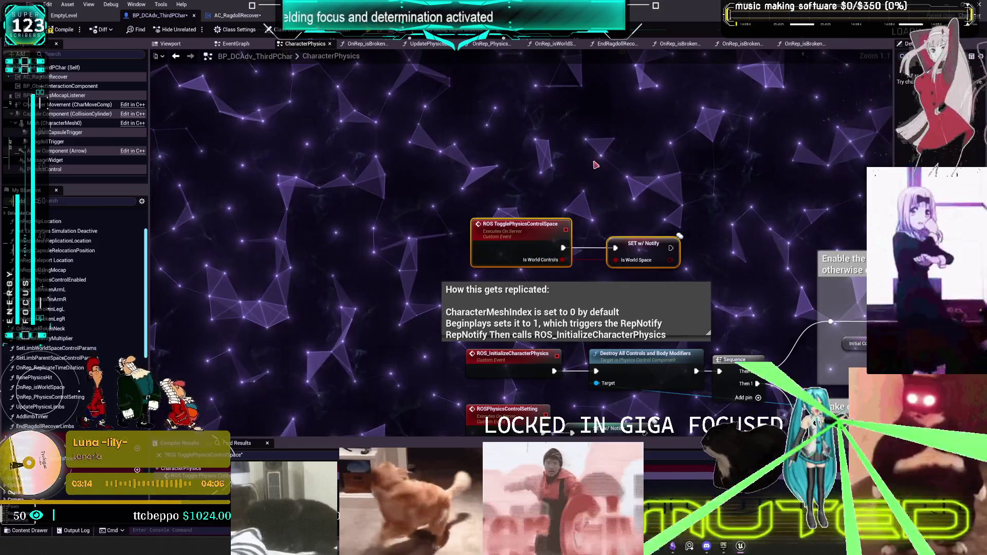
key(F2)
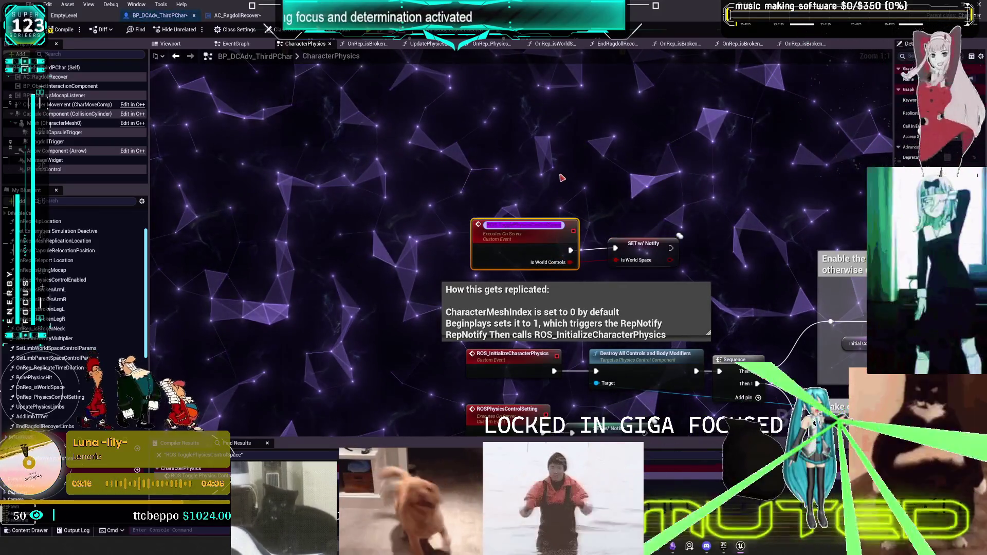
click(562, 178)
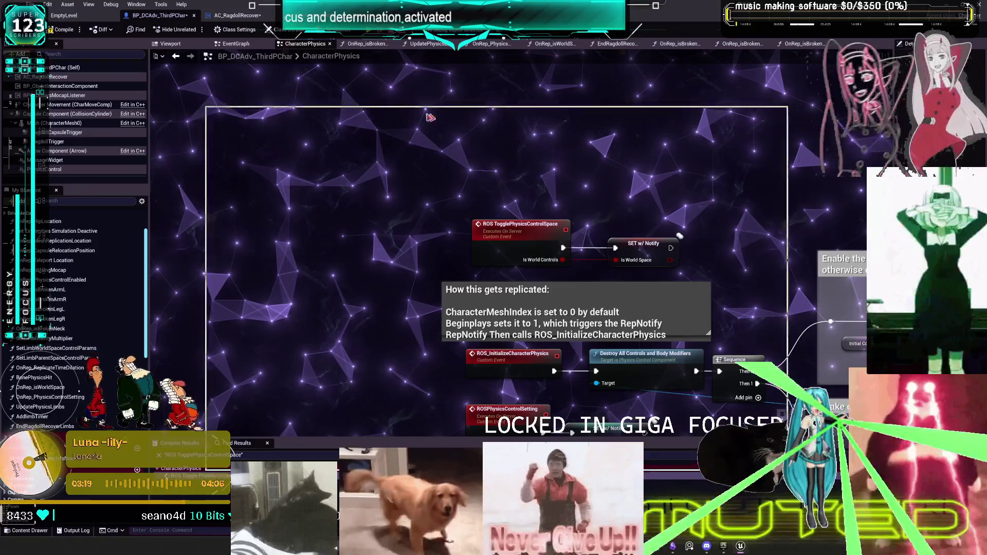
Search all Blueprints for the ROS TogglePhysicsControlSpace event name
key(ctrl+shift+f)
text(ROS TogglePhysicsControlSpace)
key(Return)
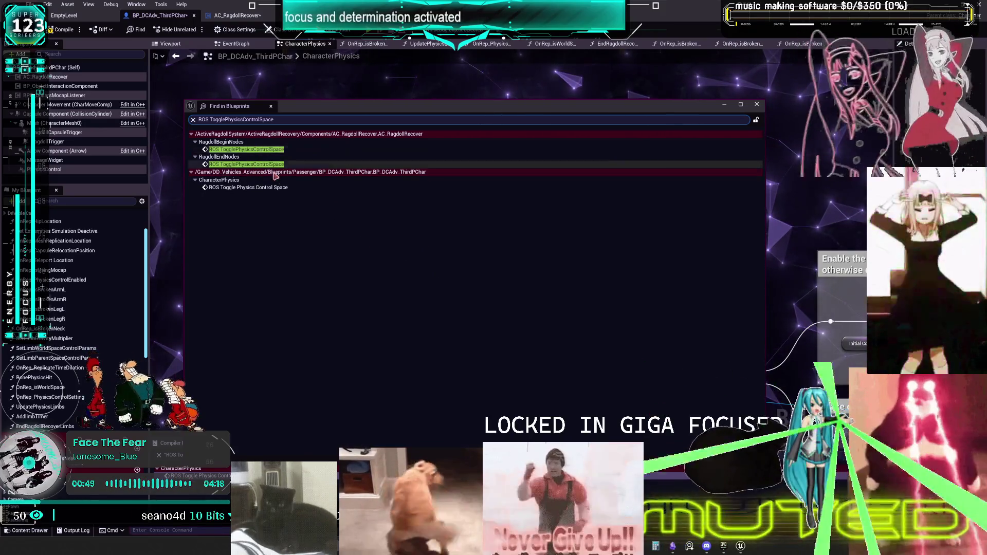
Review the calls in RagdollBeginNodes and RagdollEndNodes, then comment the event 'only called in rag begin and end,'
double_click(258, 150)
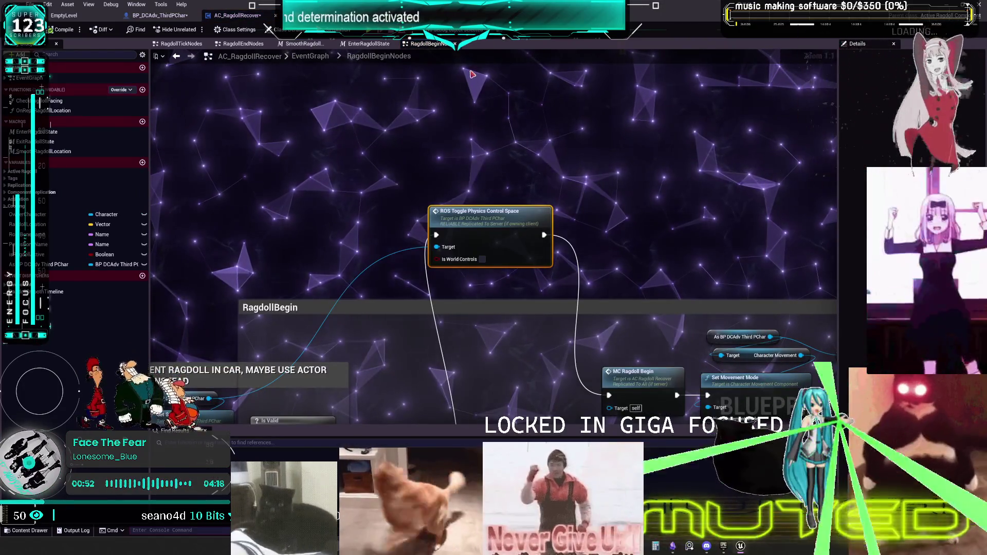
click(243, 44)
double_click(486, 203)
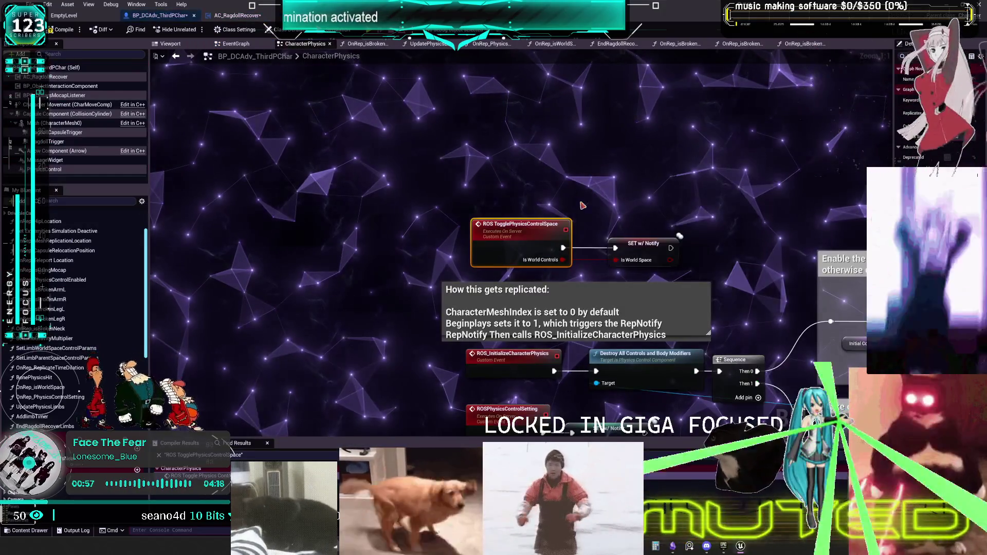
text(c)
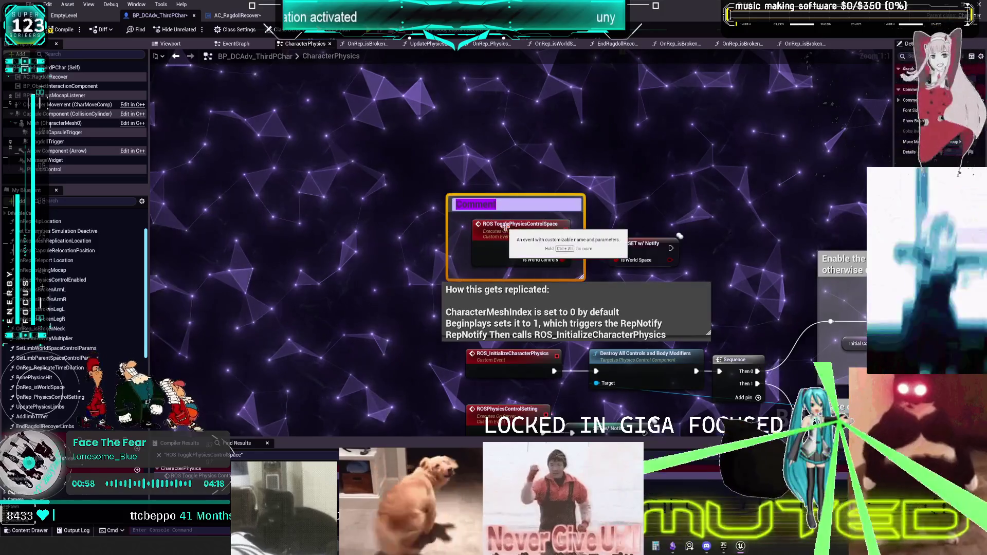
text(only called in r)
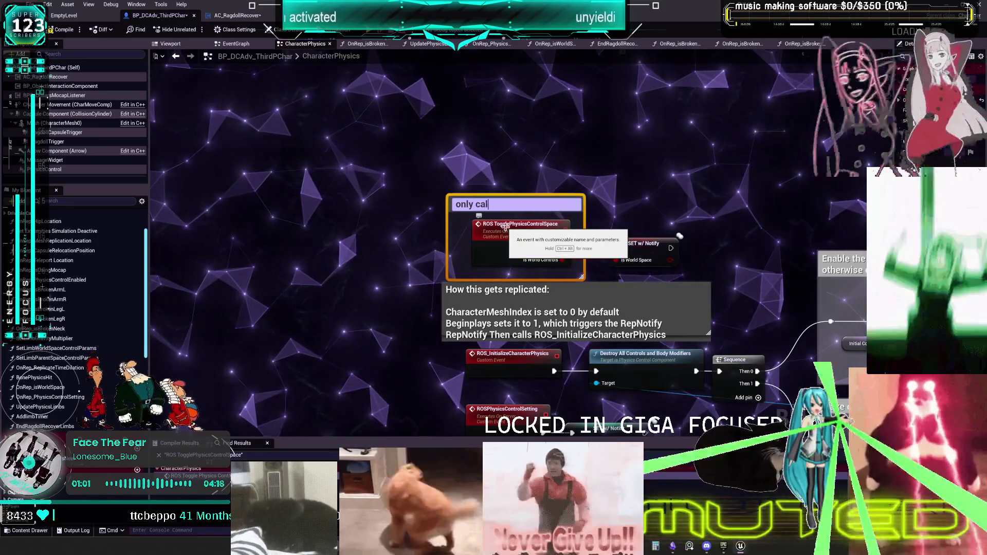
text(ag)
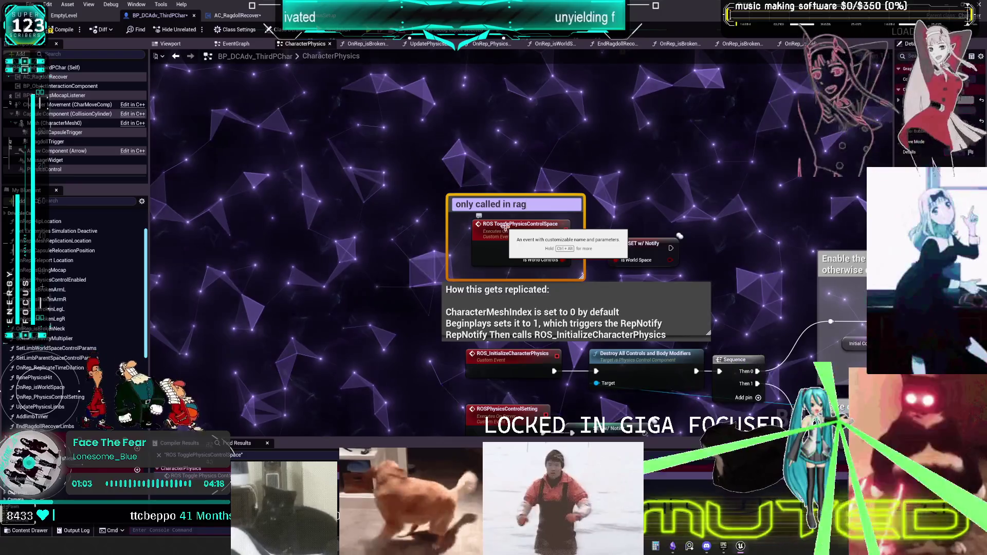
text(doll begin )
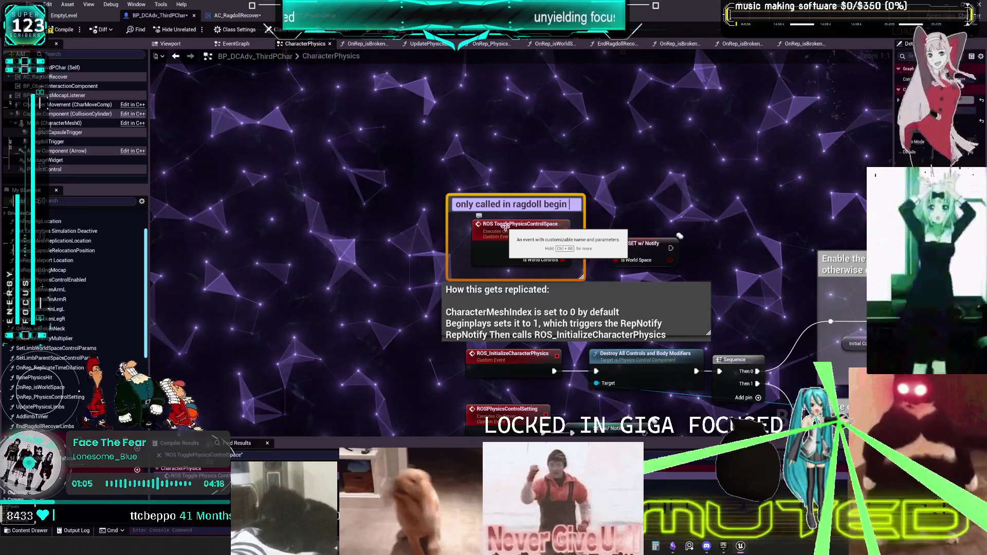
text(and end,)
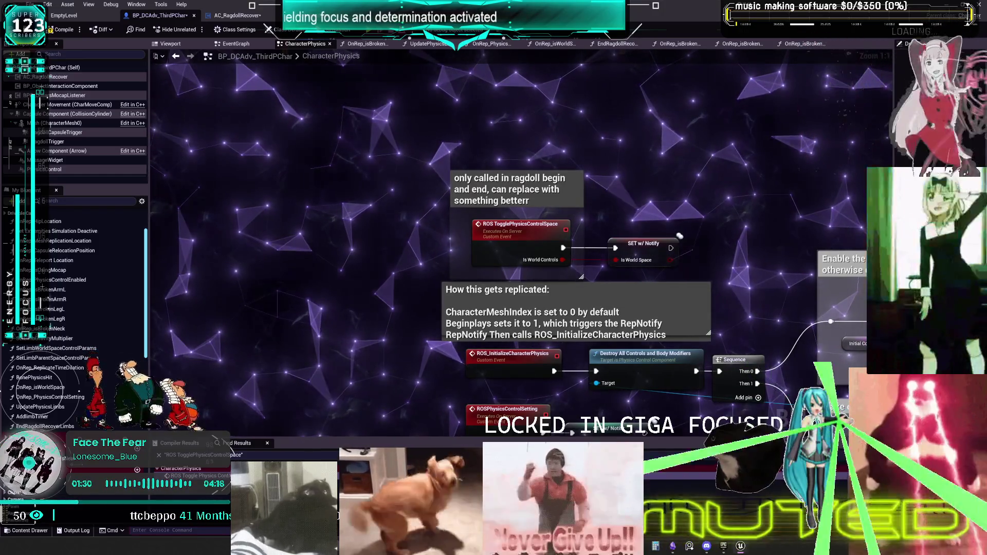
Switch over to the Inside Radio playlist in Spotify
key(alt+Tab)
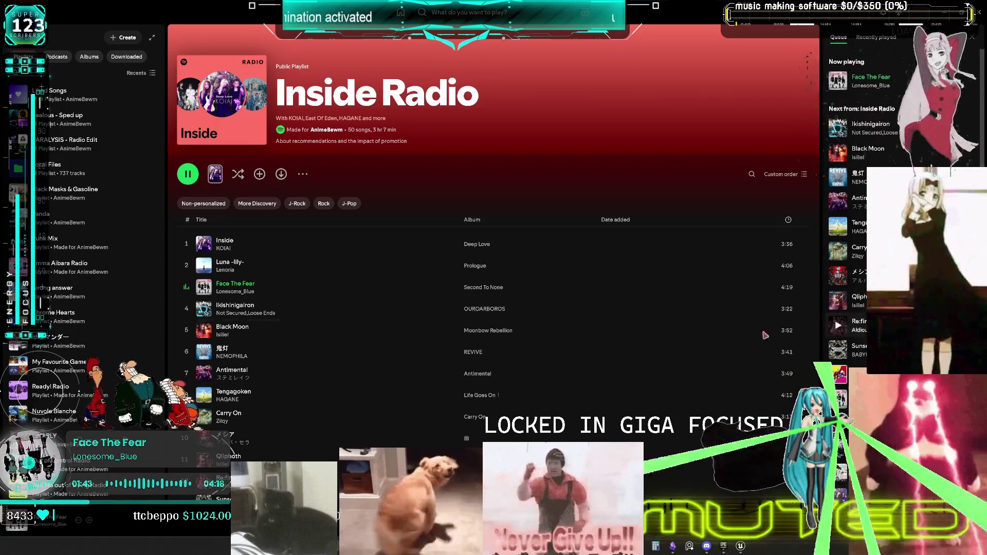
From Lonesome_Blue's full Popular list, add Parallel World to the queue and go back
scroll(381, 343, down, 5)
scroll(309, 257, up, 5)
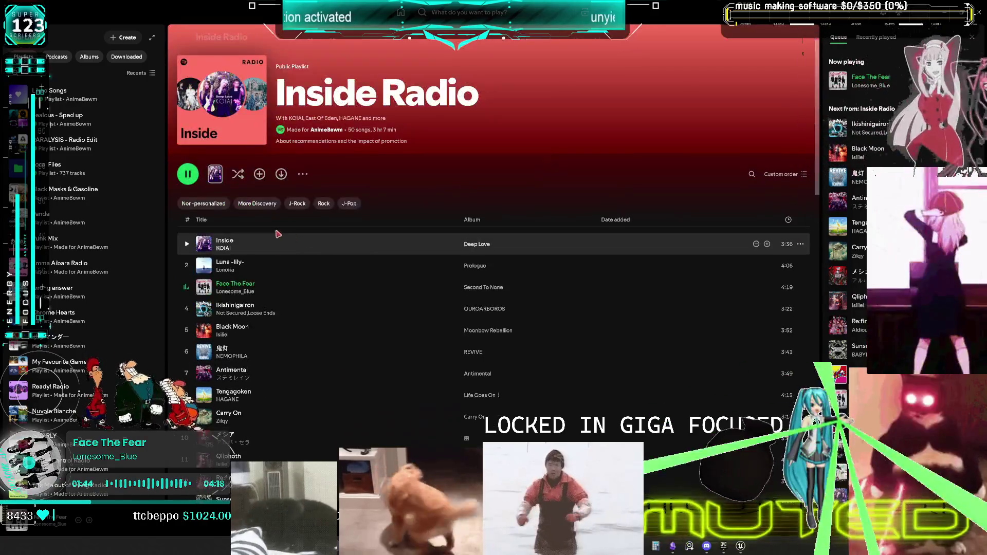
click(238, 292)
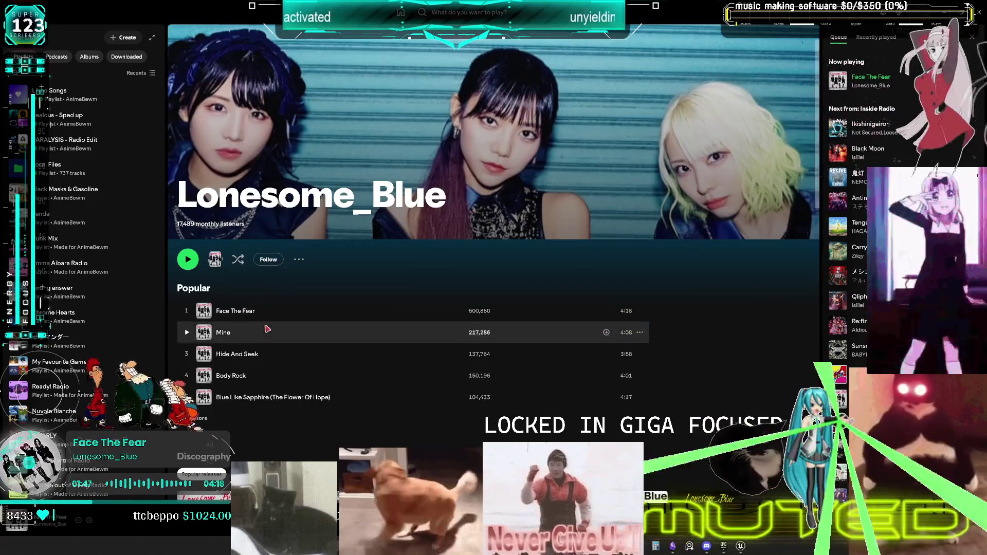
click(204, 423)
scroll(278, 362, down, 2)
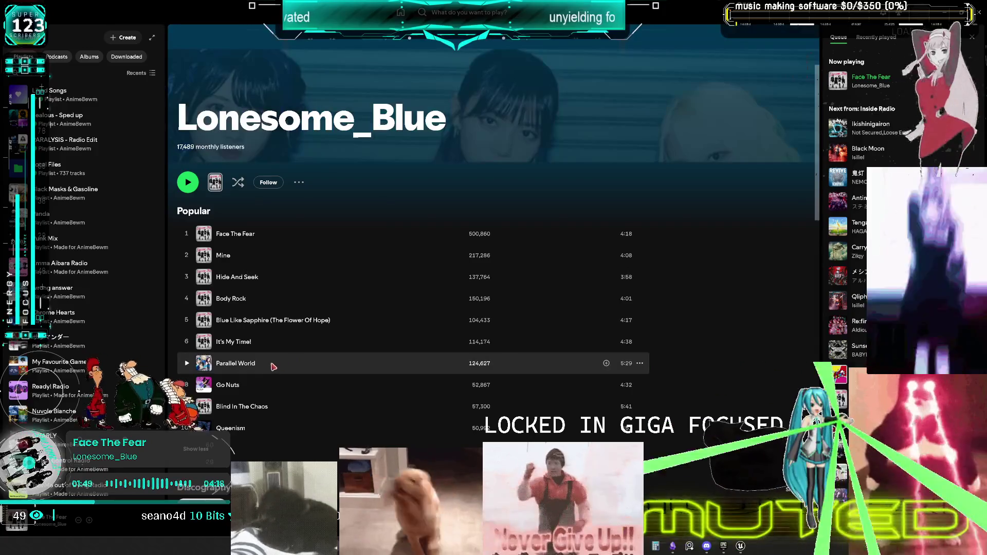
right_click(272, 365)
click(334, 229)
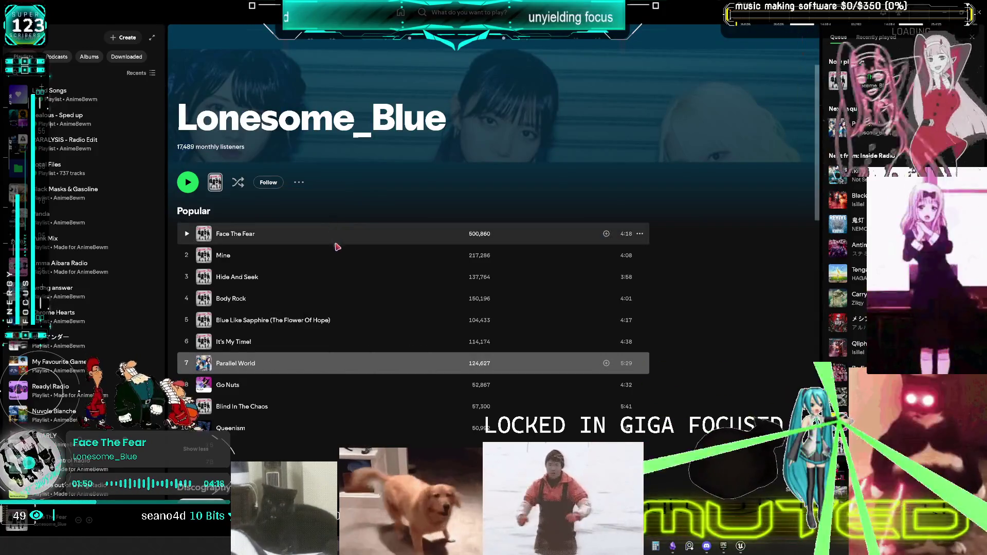
scroll(324, 266, up, 2)
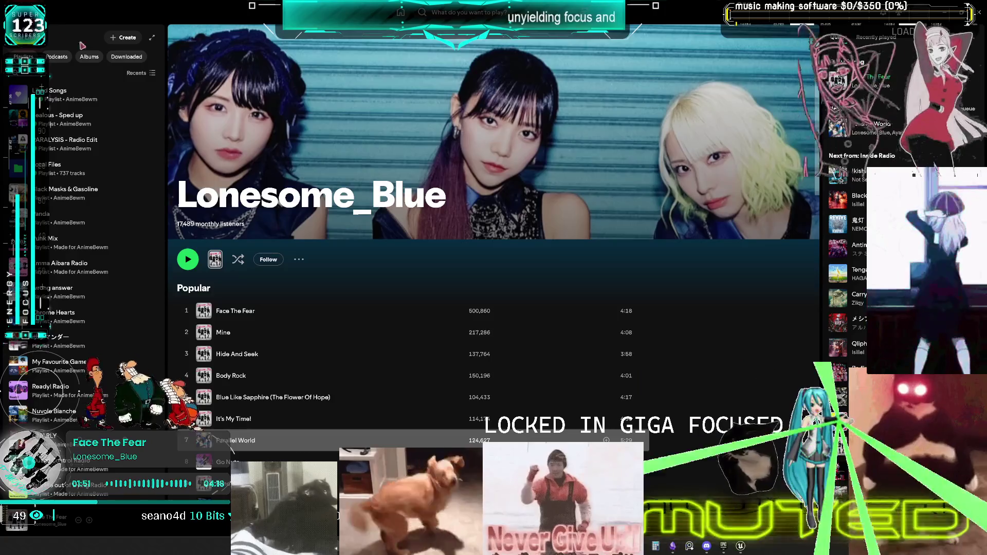
key(alt+Left)
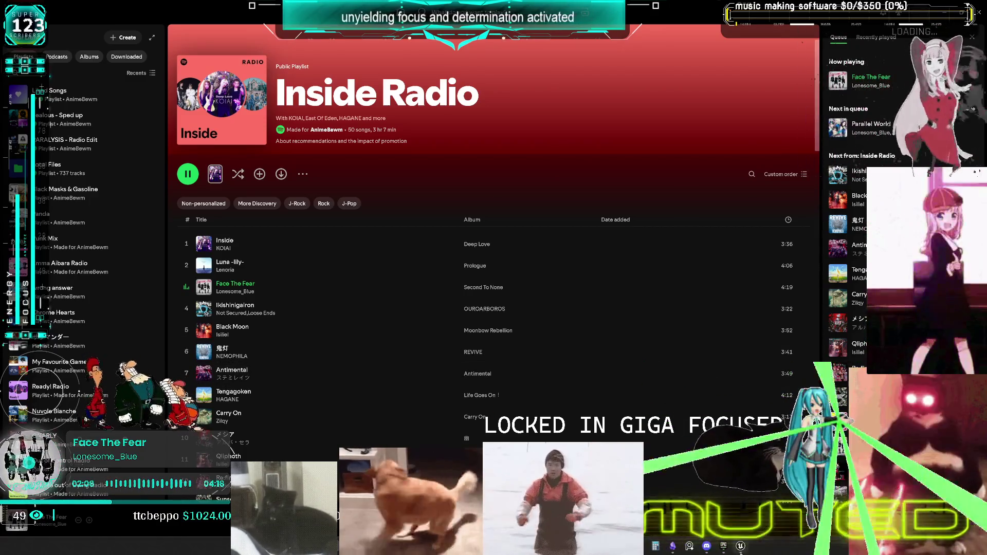
Bring the Unreal CharacterPhysics graph back on screen and pan to another area
click(740, 547)
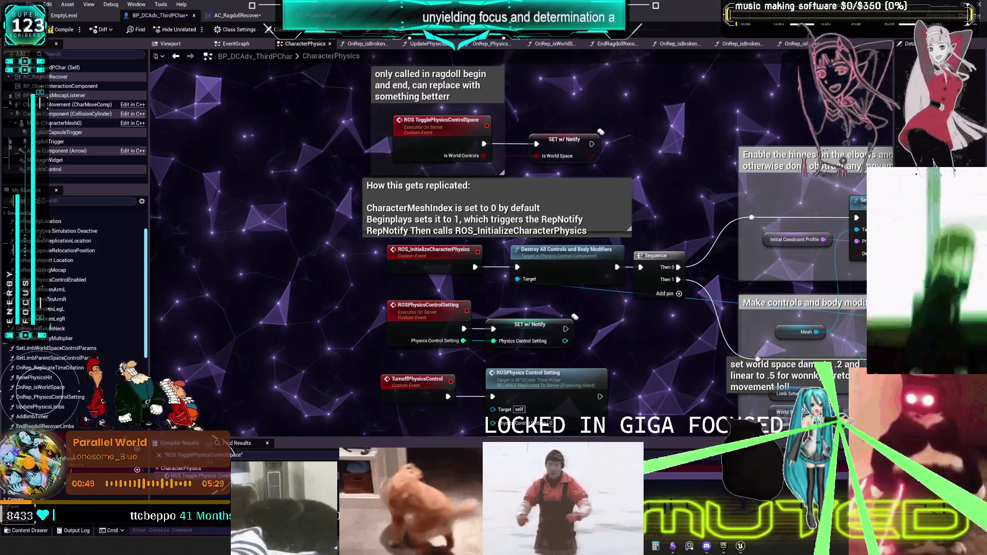
key(alt+Tab)
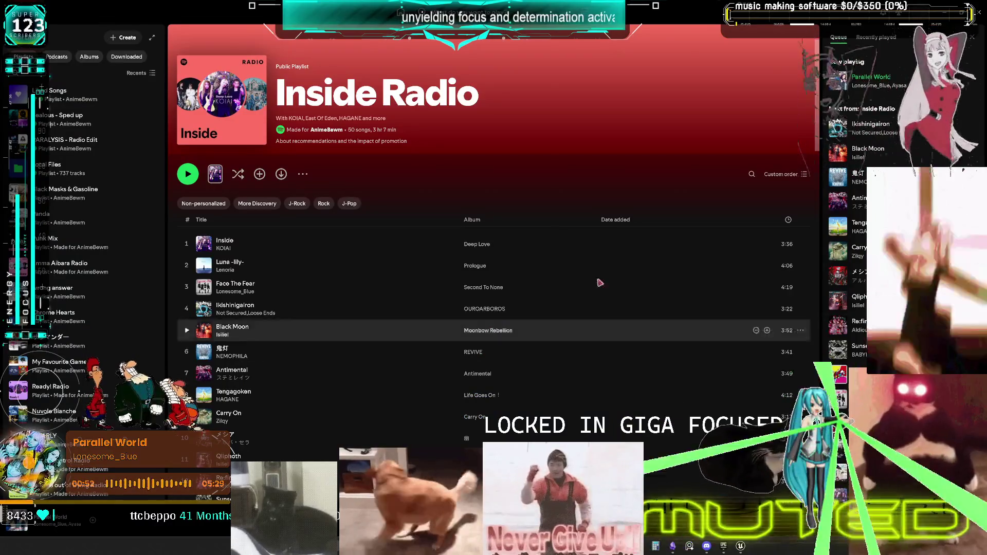
key(alt+Tab)
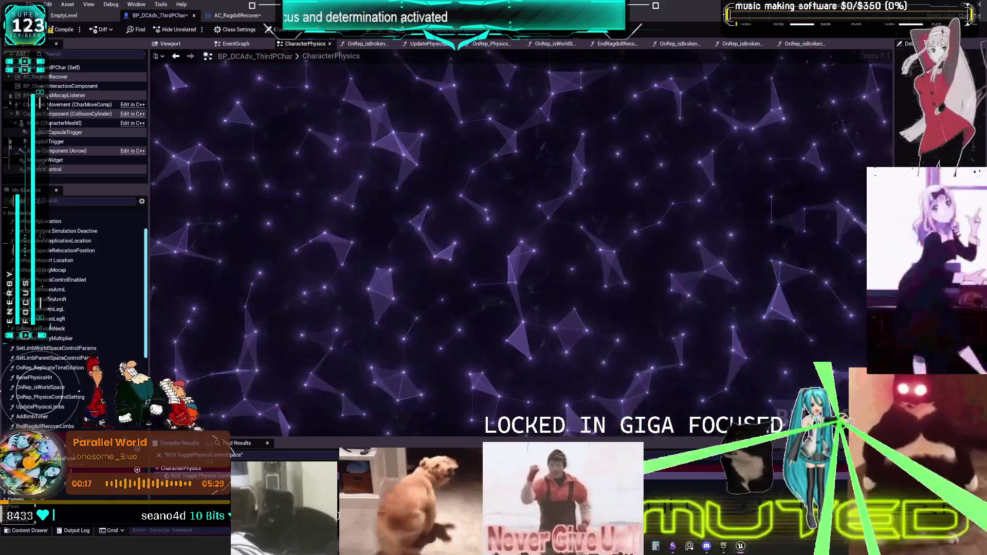
mouse_move(377, 512)
mouse_down()
mouse_move(557, 416)
mouse_move(242, 239)
mouse_move(396, 226)
mouse_up()
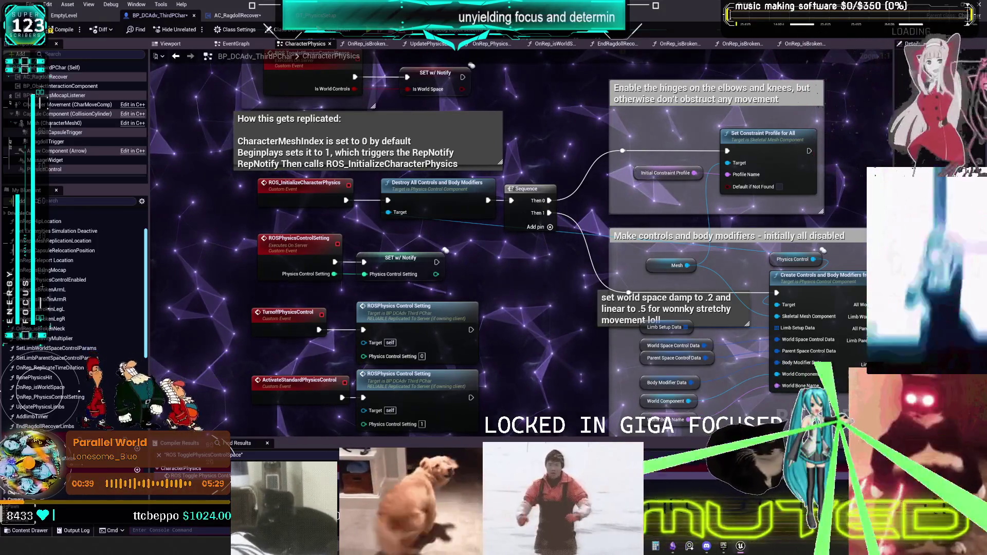
Look over the commented CharacterPhysics graph, then view AC_RagdollRecover's RagdollEndNodes graph
scroll(580, 270, down, 4)
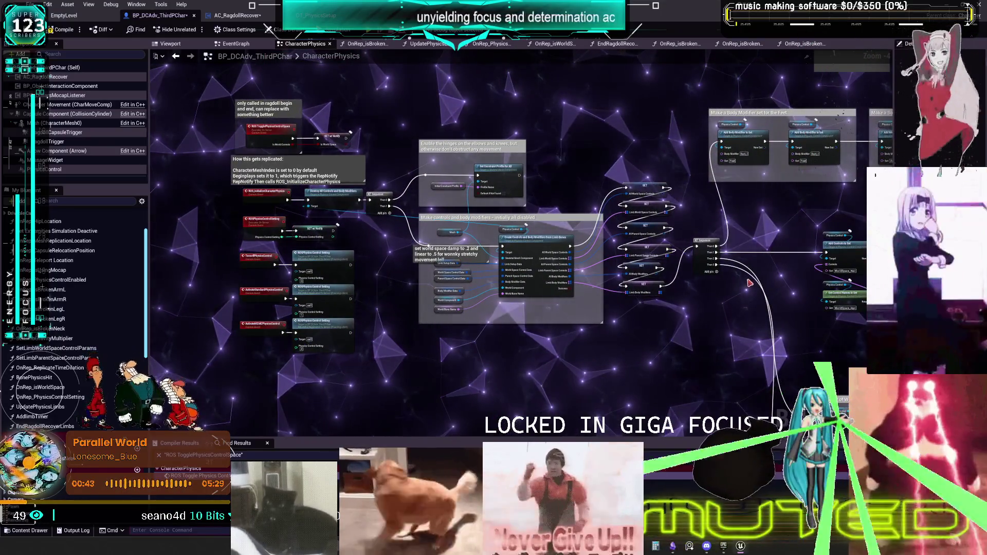
scroll(382, 155, up, 3)
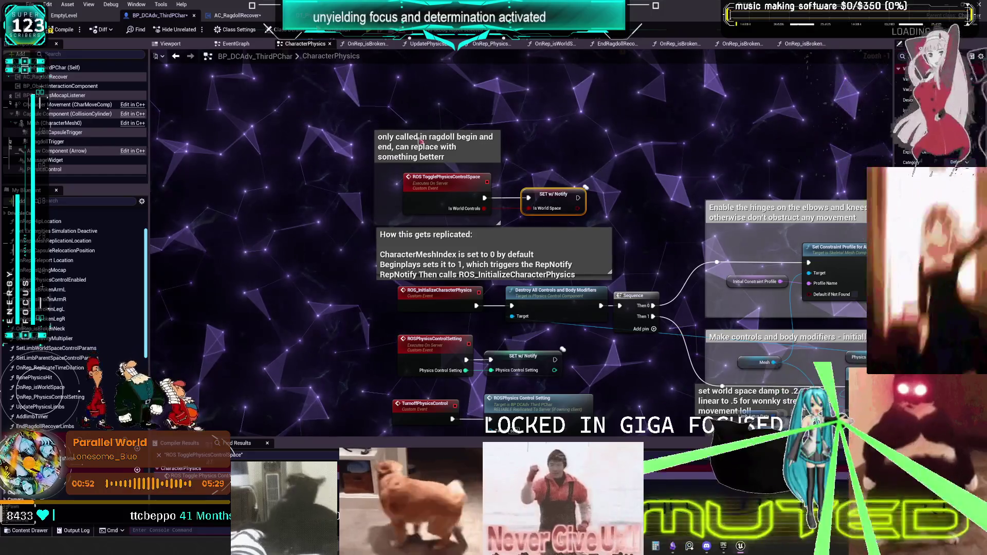
click(237, 15)
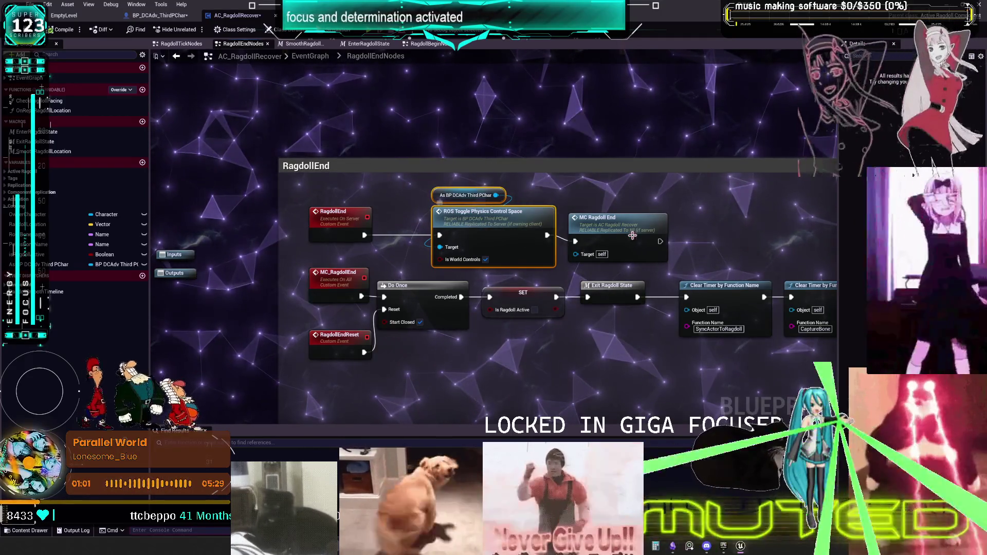
scroll(471, 226, down, 2)
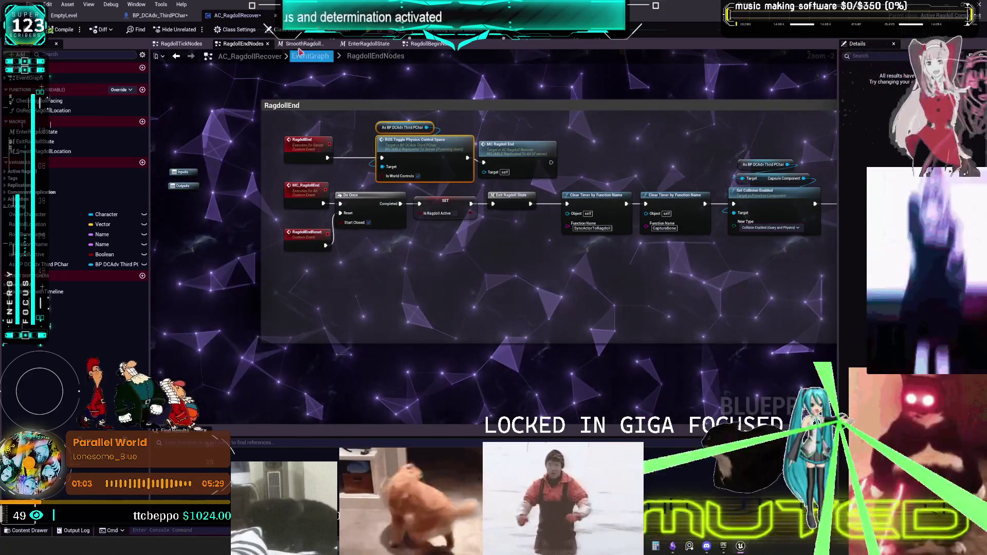
click(357, 44)
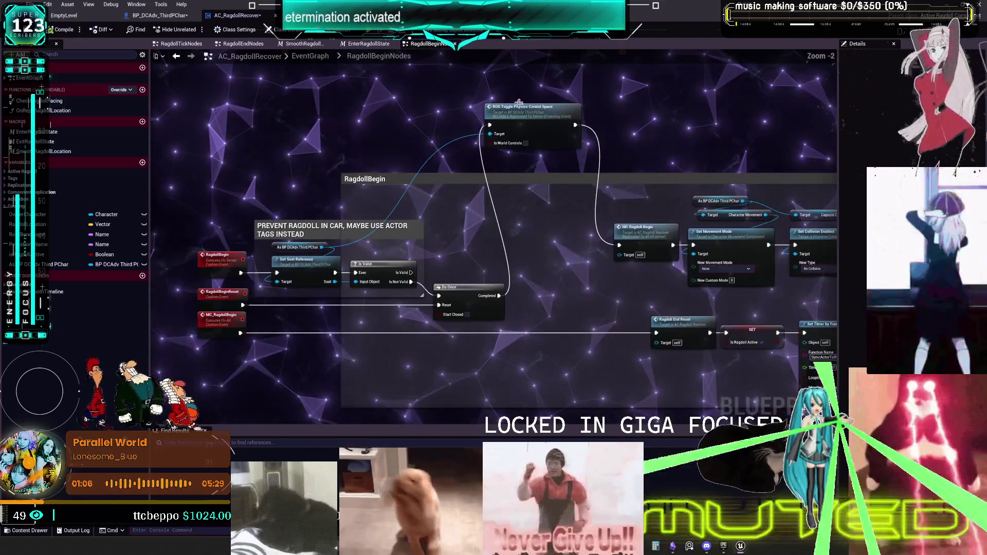
drag(425, 44, 247, 44)
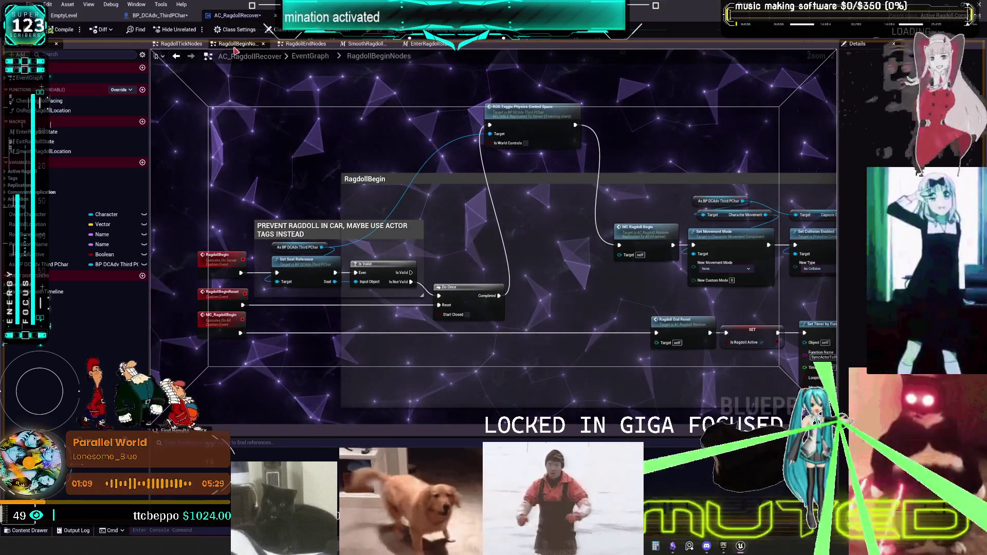
click(291, 44)
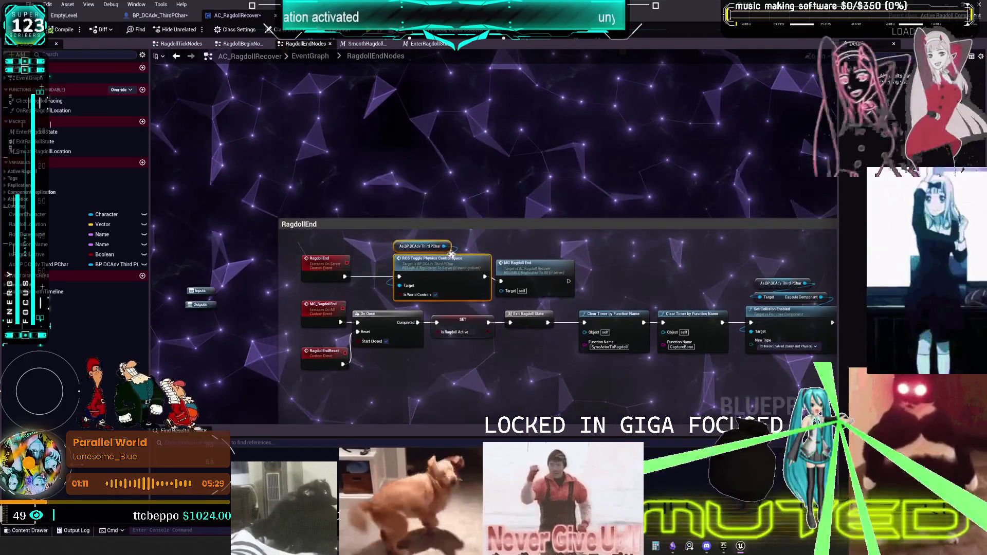
scroll(430, 262, down, 1)
drag(429, 263, 413, 189)
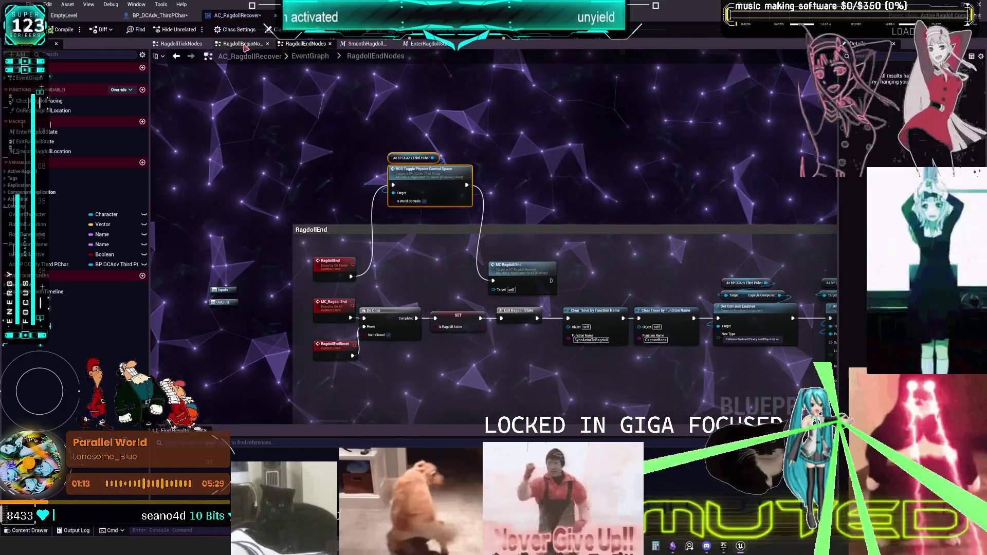
click(243, 43)
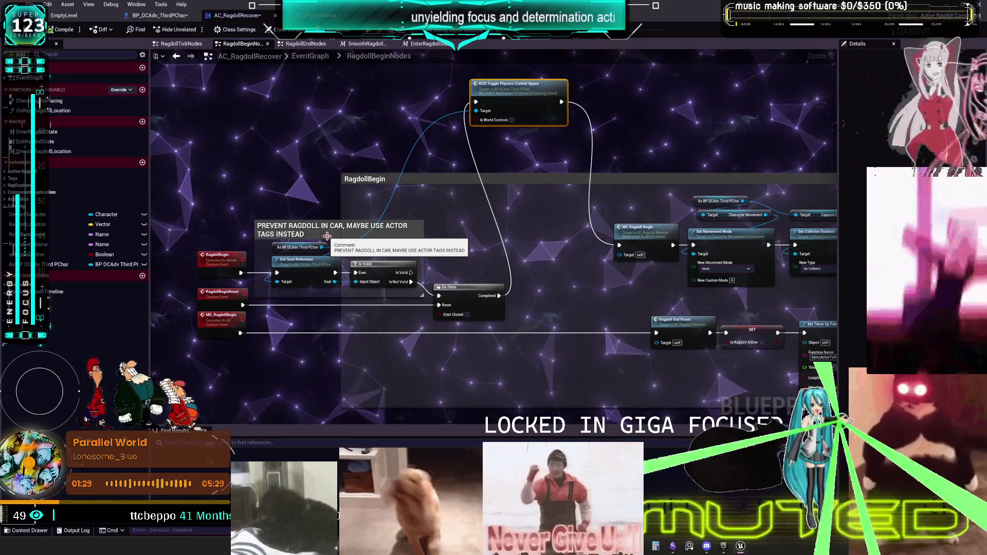
drag(327, 236, 175, 216)
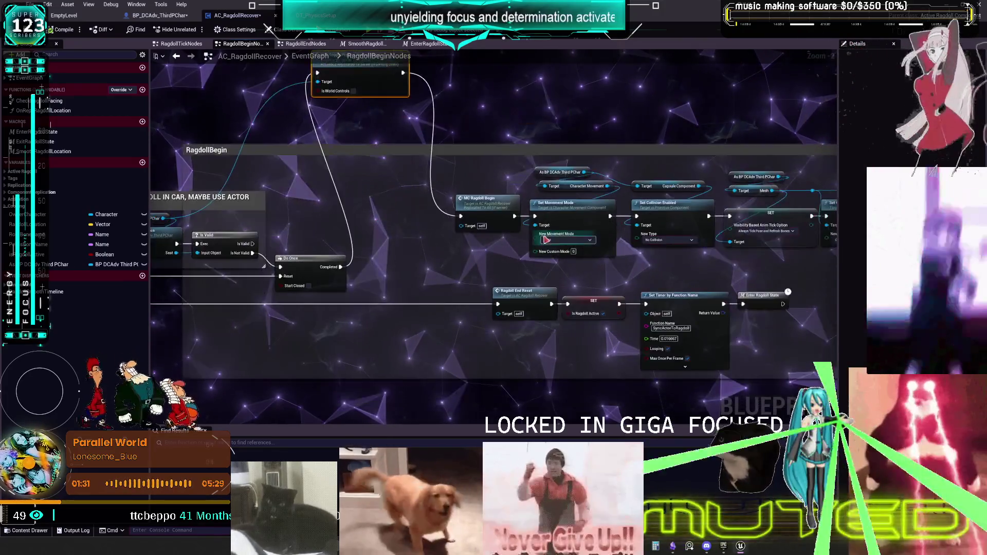
scroll(594, 310, up, 1)
click(595, 310)
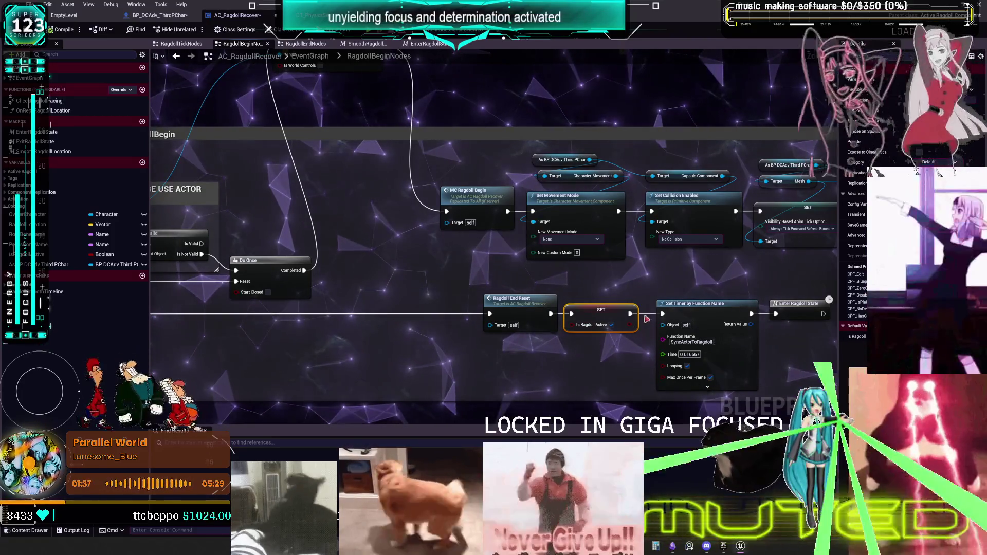
scroll(545, 345, down, 2)
scroll(566, 355, up, 2)
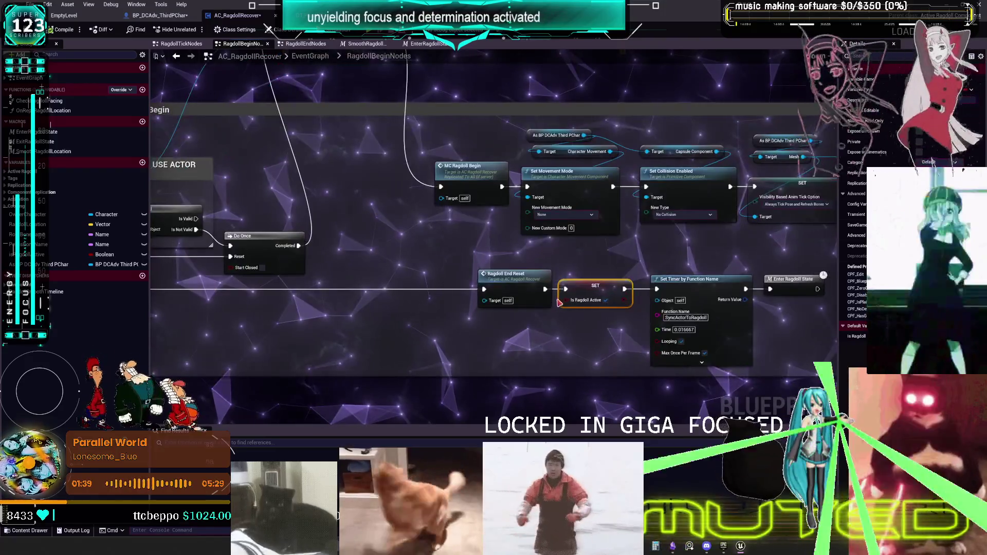
scroll(536, 326, down, 2)
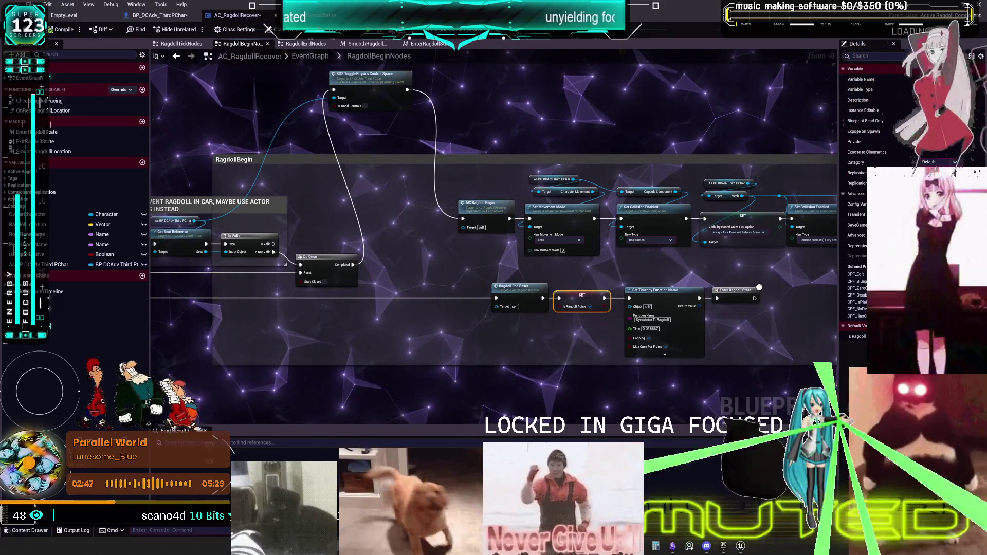
drag(524, 268, 611, 270)
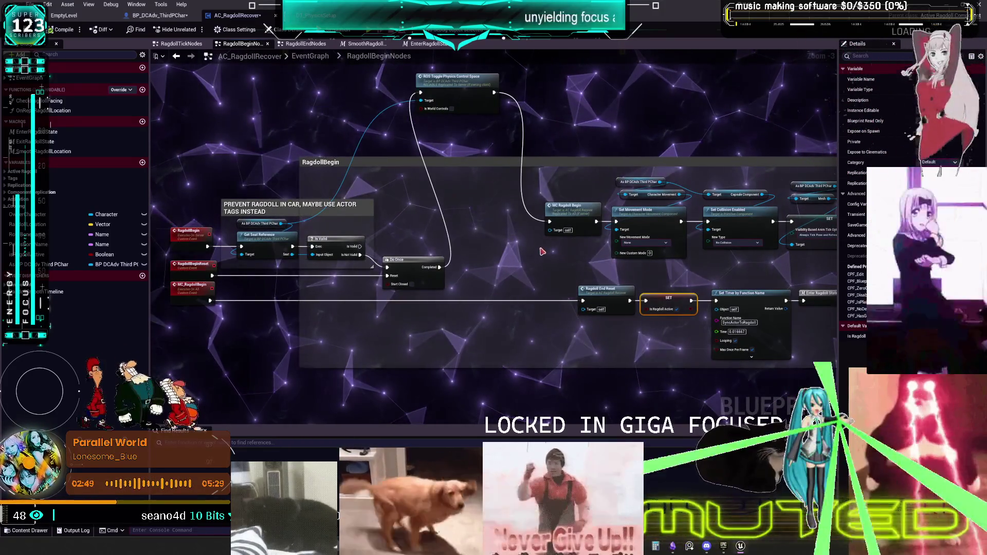